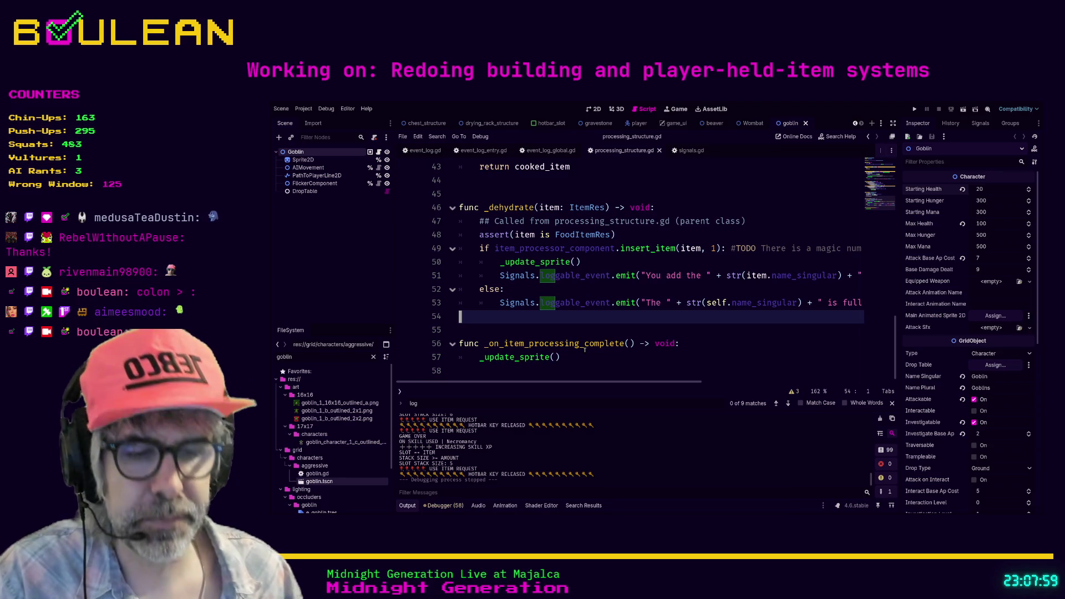
# Step: Move the caret between empty lines 54 and 55 in processing_structure.gd
pyautogui.press('Return')
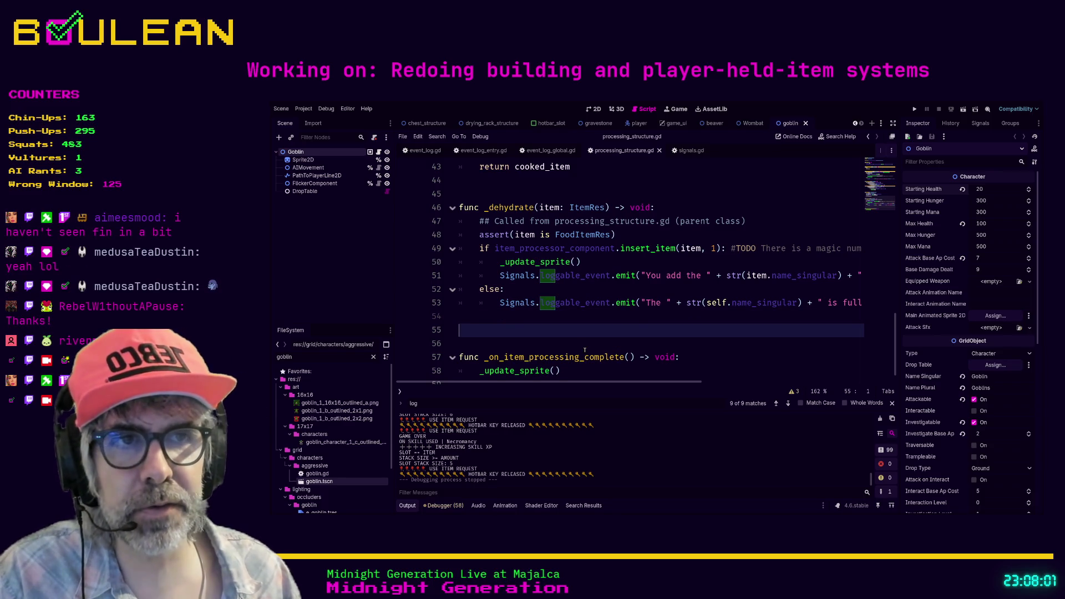
pyautogui.press('BackSpace')
pyautogui.press('Down')
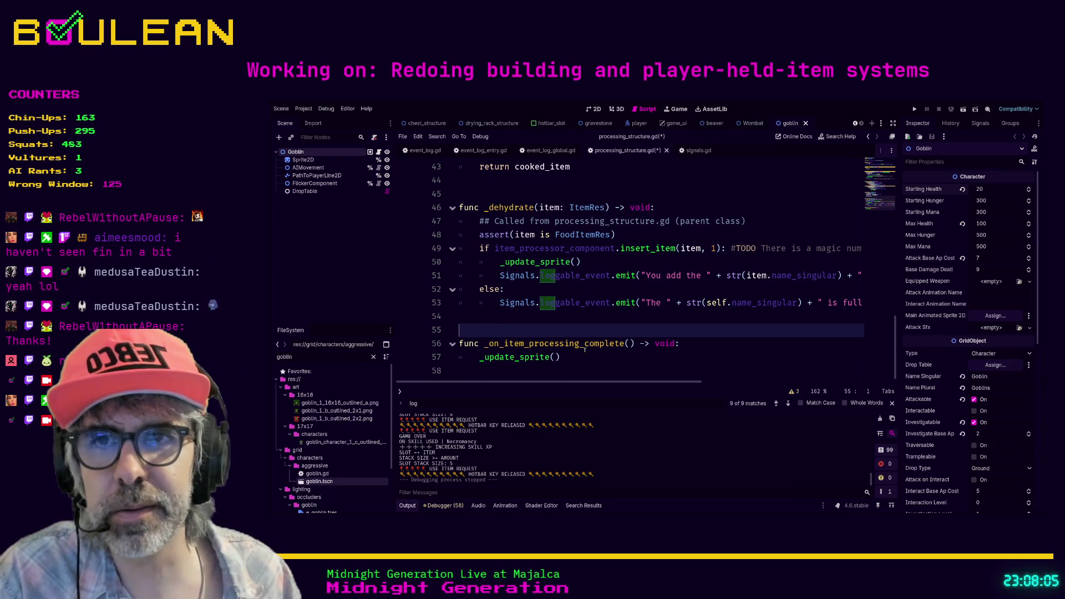
pyautogui.press('Up')
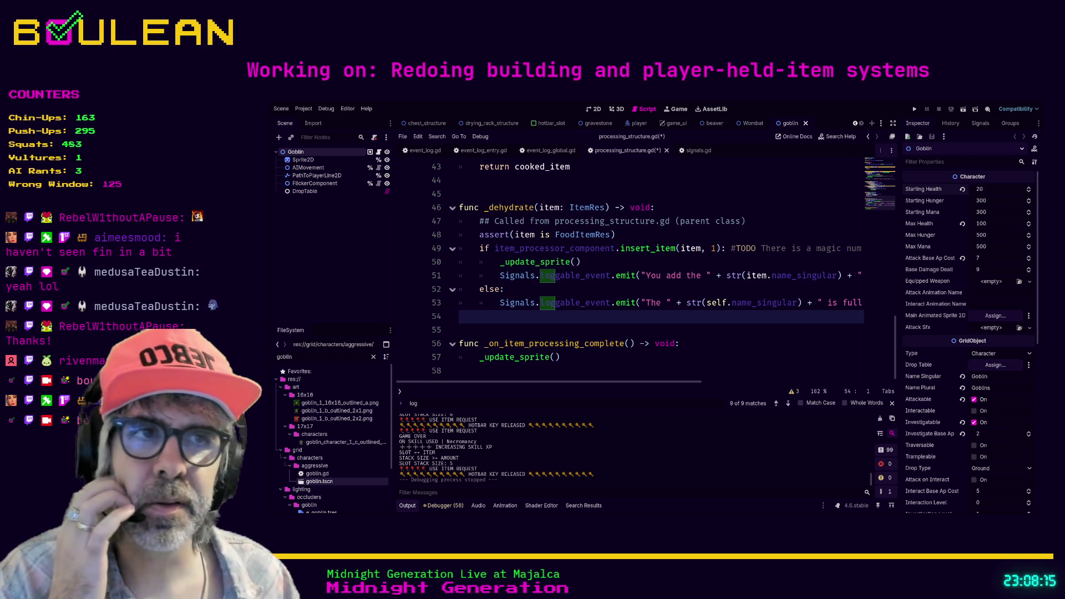
pyautogui.click(492, 333)
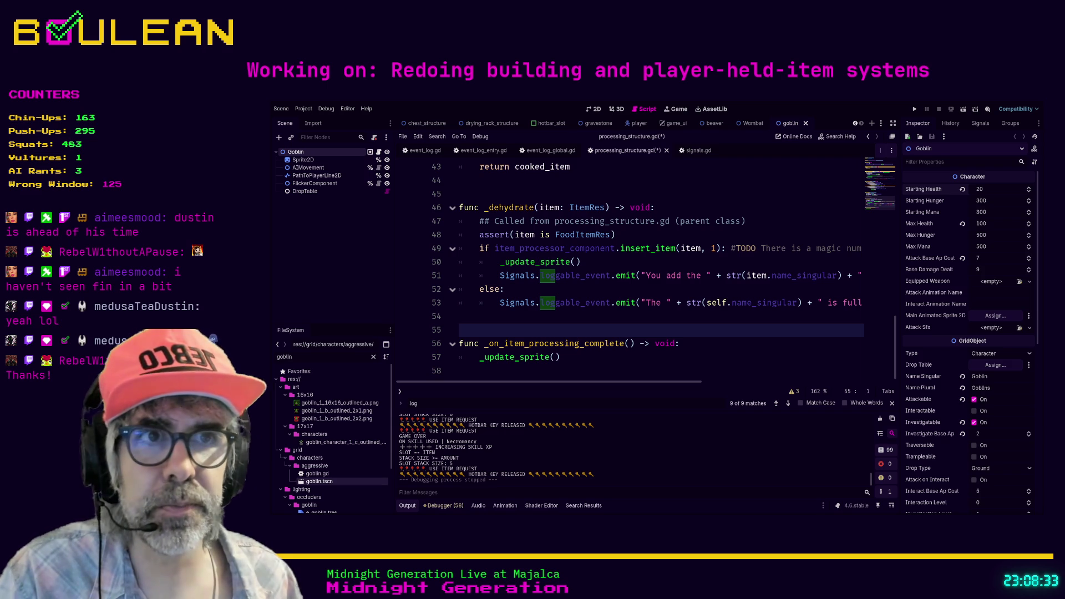
pyautogui.click(586, 313)
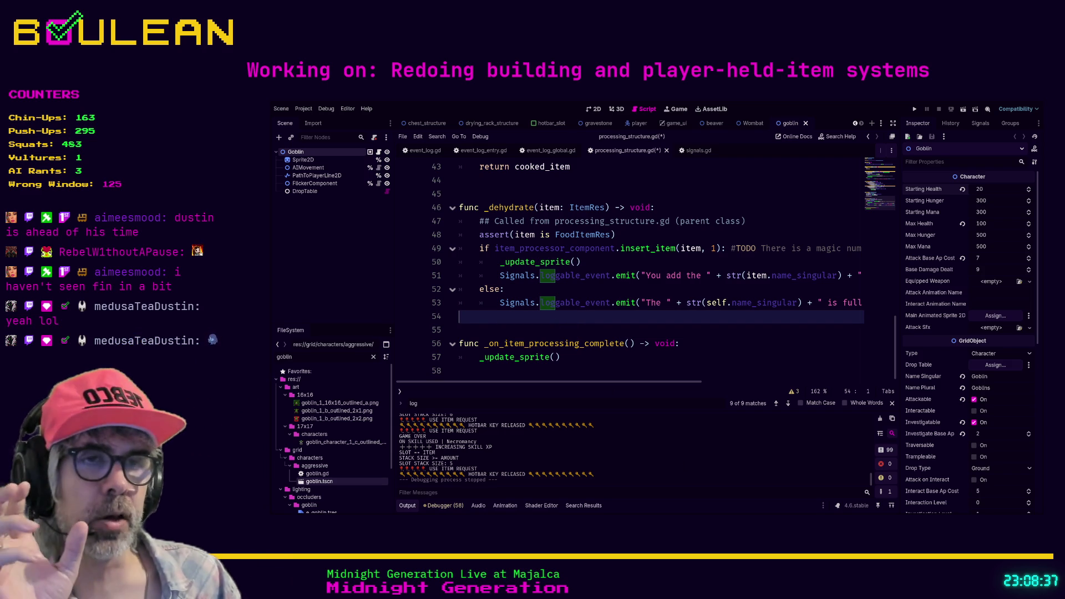
pyautogui.click(514, 331)
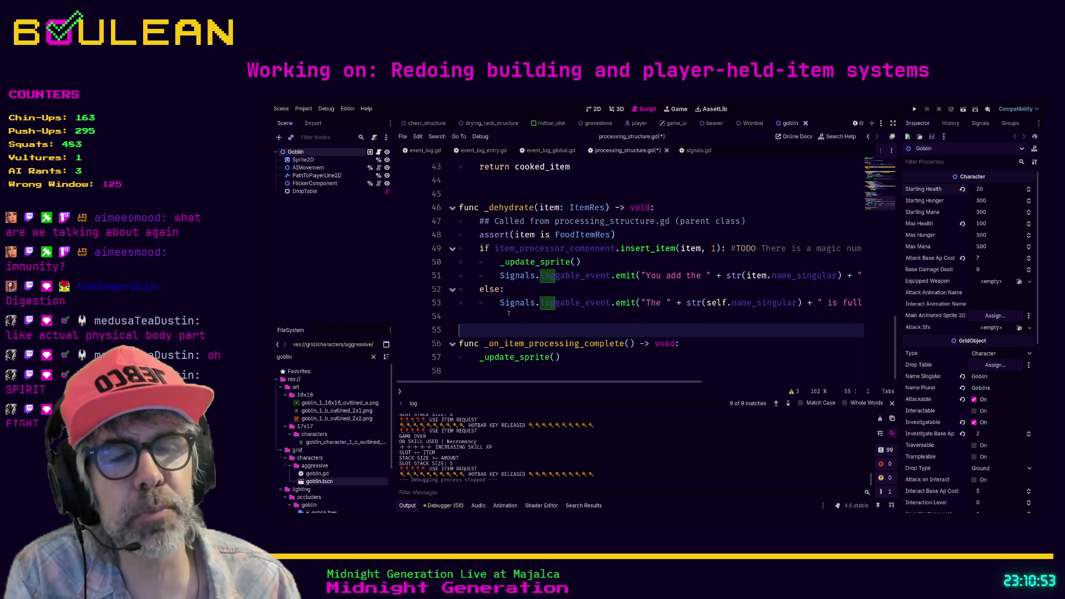
pyautogui.press('Up')
pyautogui.press('Down')
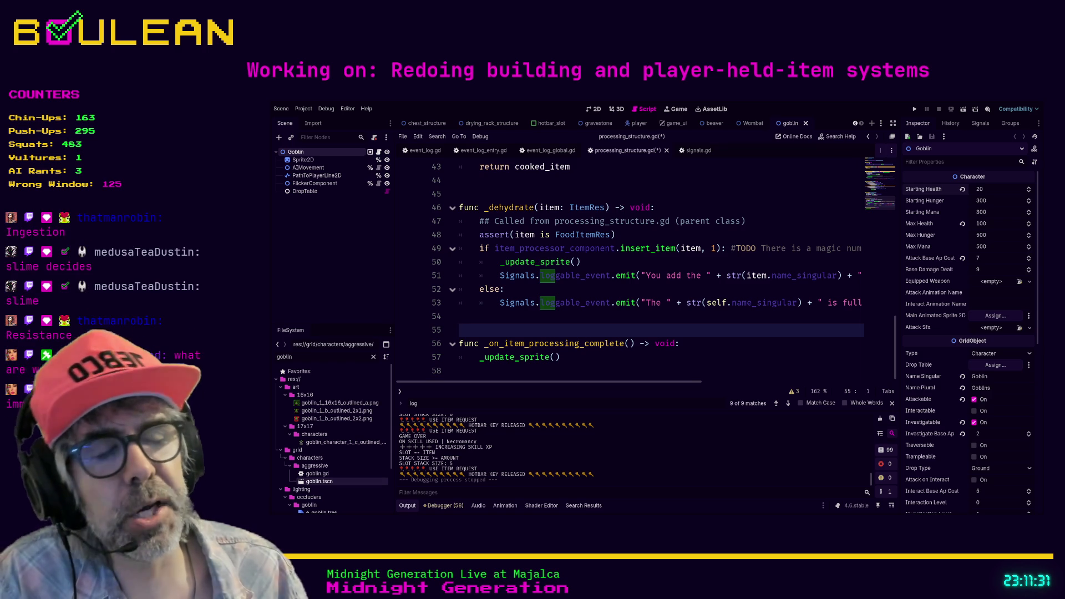
pyautogui.click(525, 315)
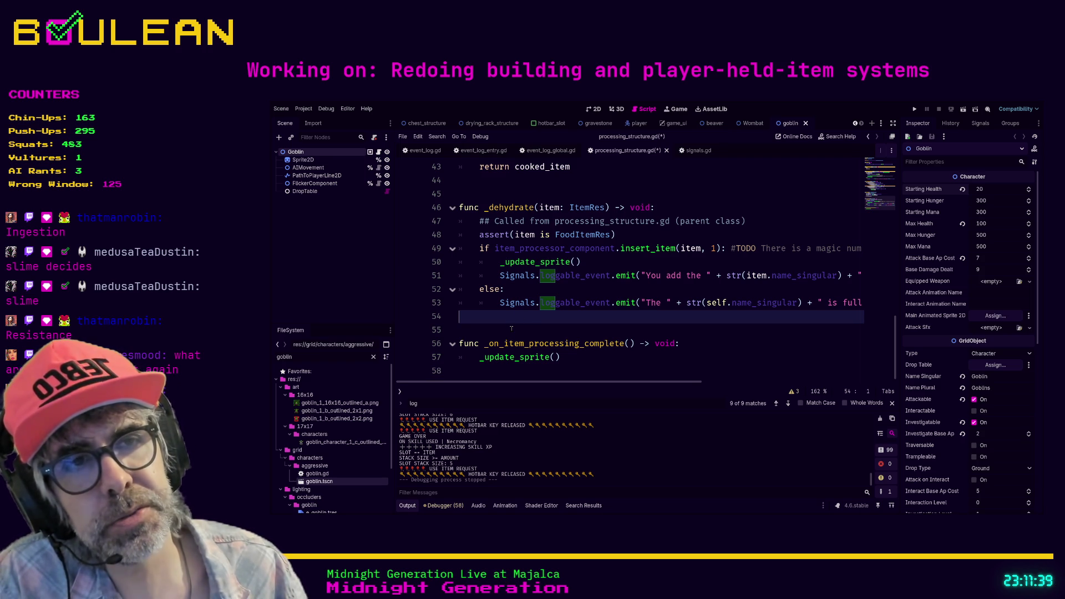
pyautogui.click(511, 328)
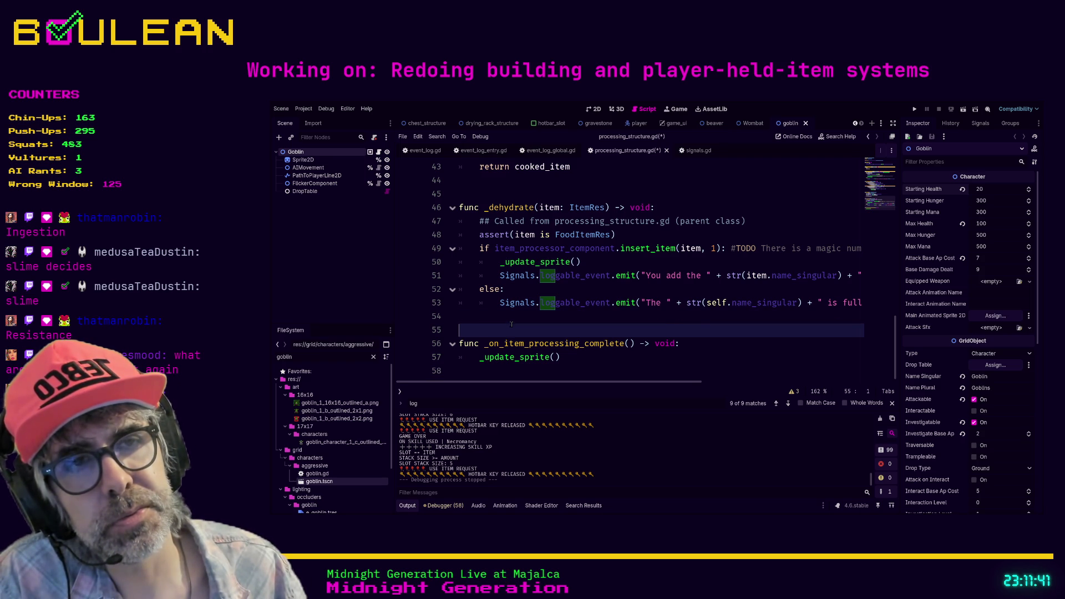
pyautogui.click(502, 318)
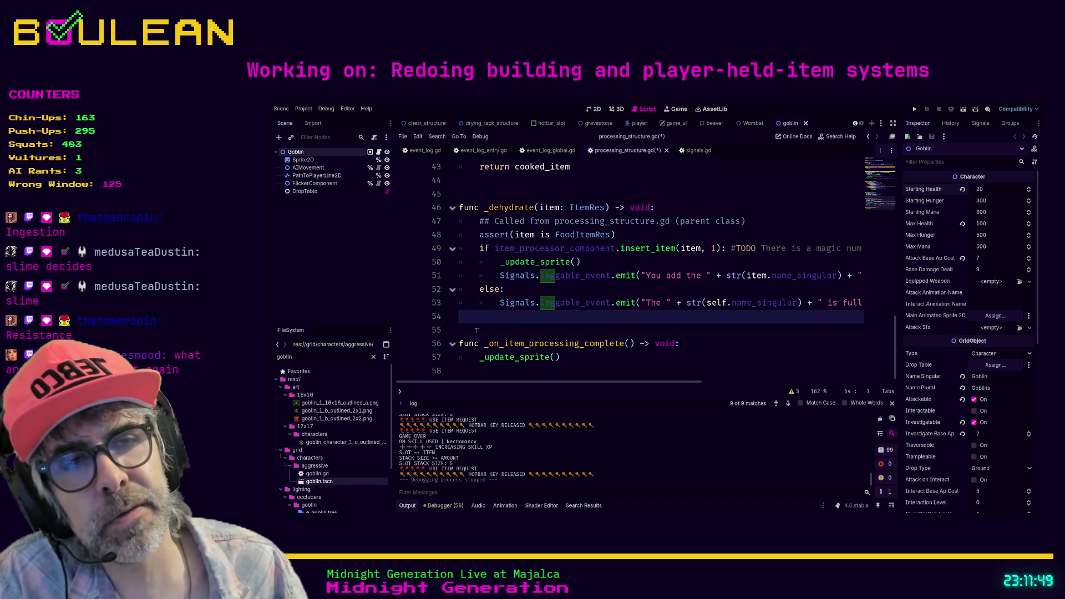
pyautogui.click(476, 331)
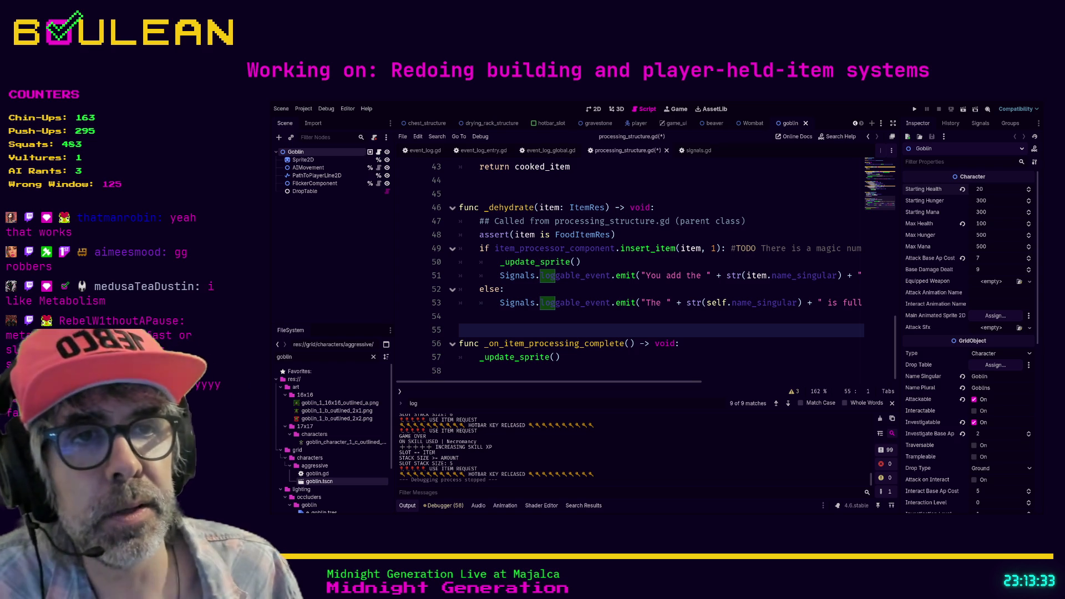
pyautogui.click(512, 321)
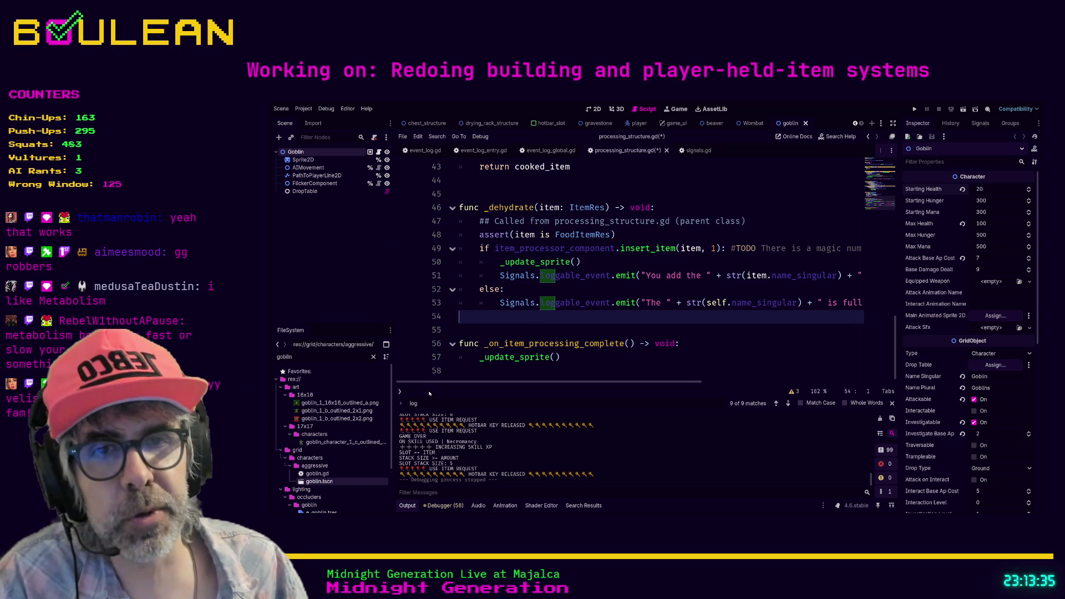
# Step: Create metabolism.gd inheriting Node in grid/characters and open it
pyautogui.click(320, 459)
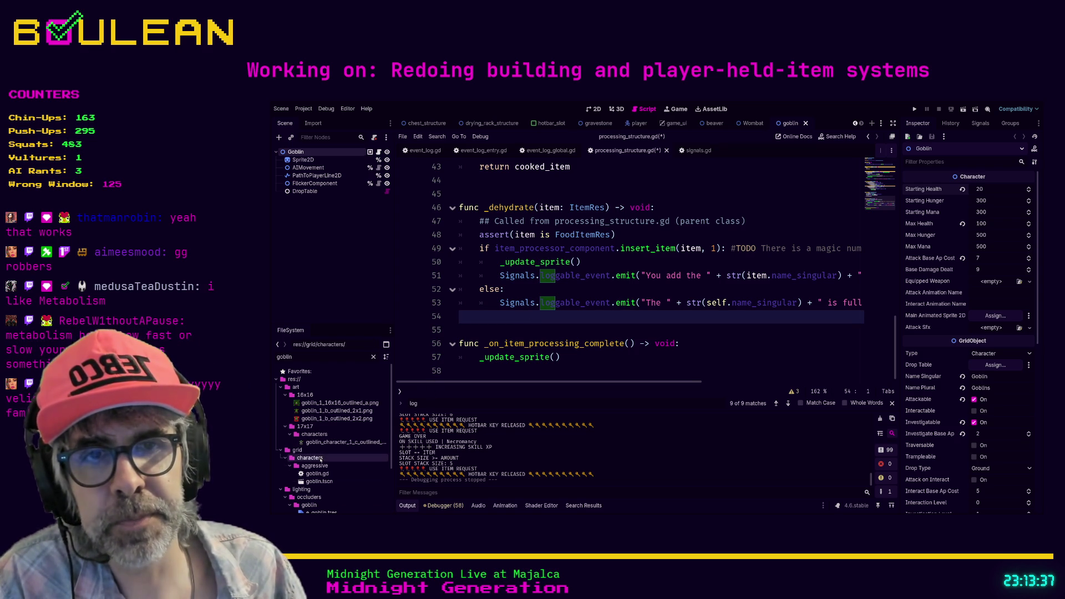
pyautogui.click(294, 466)
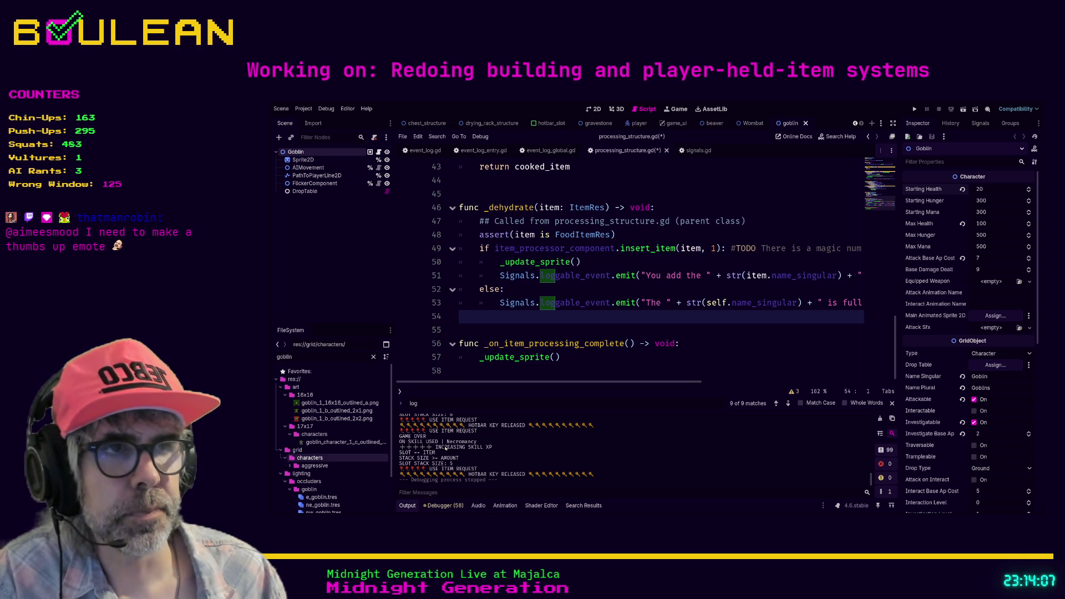
pyautogui.press('Return')
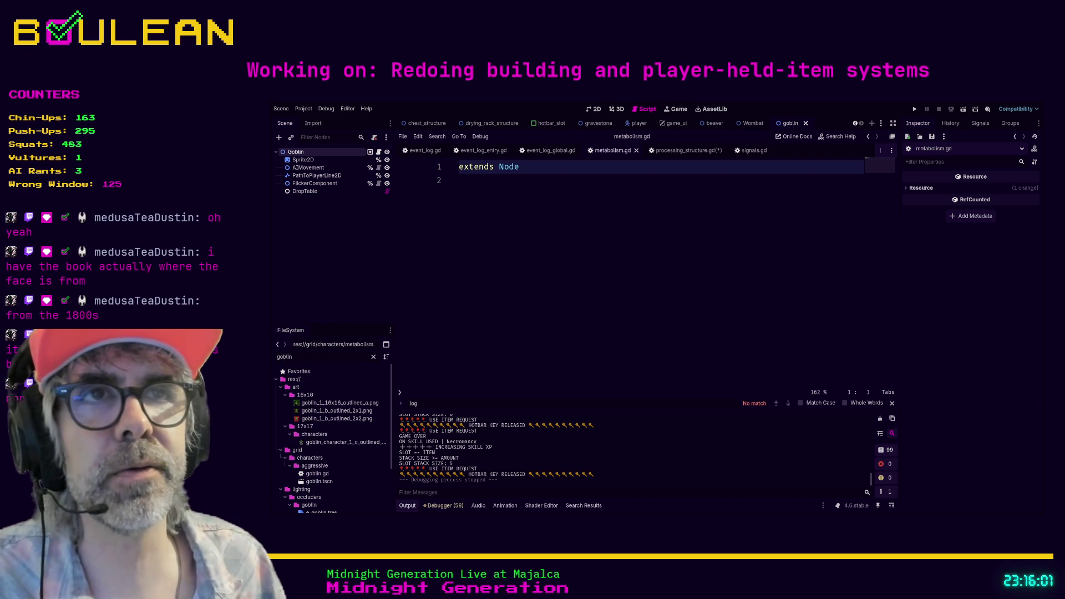
# Step: Declare class_name Matabolism above extends Node and save the scripts
pyautogui.press('Right')
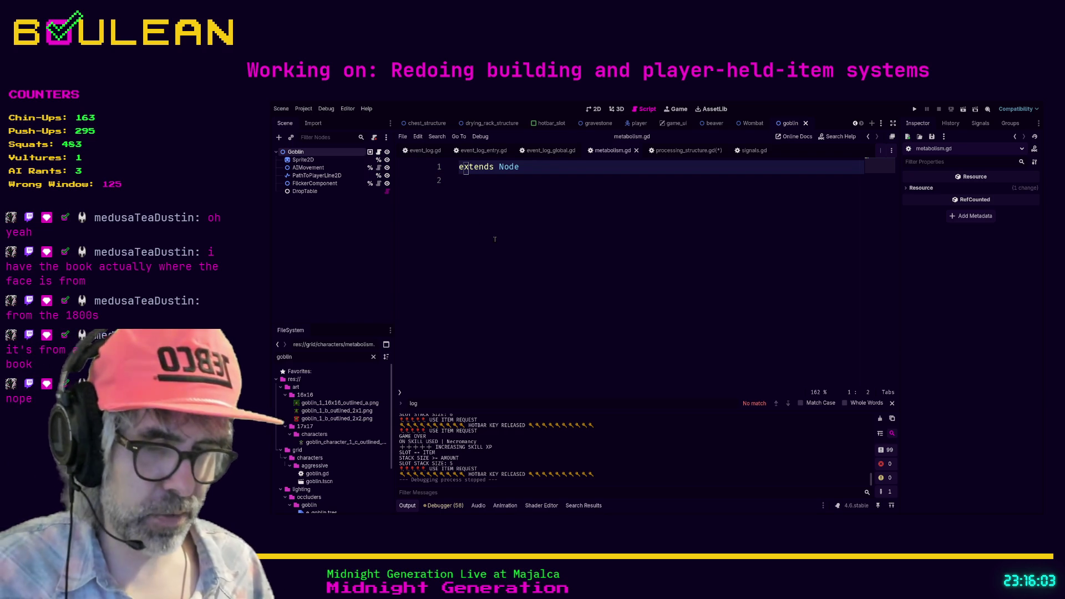
pyautogui.press('Left')
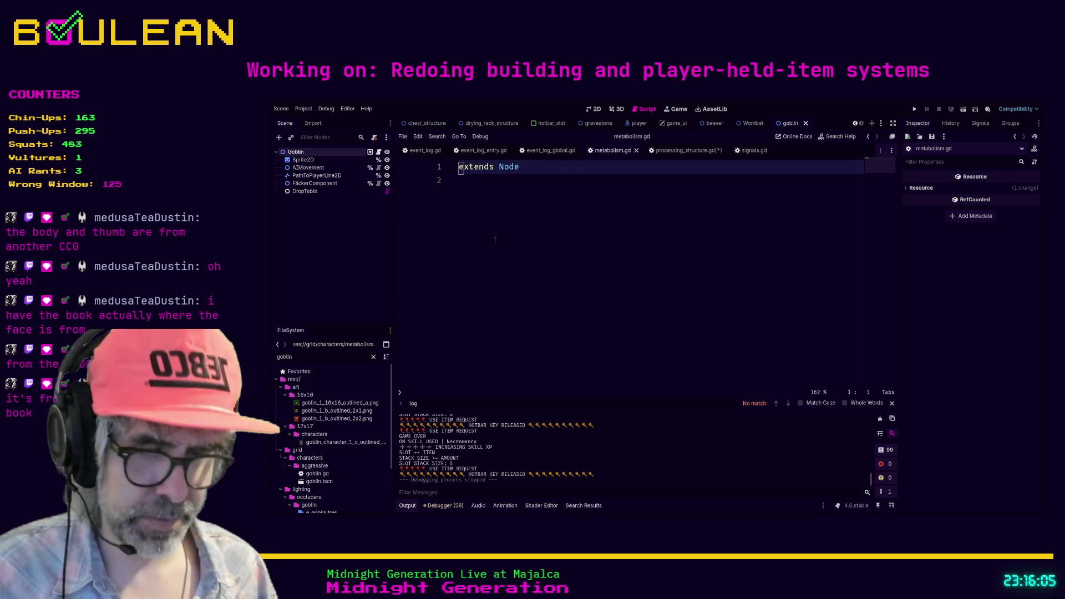
pyautogui.press('Return')
pyautogui.press('Up')
pyautogui.write('clas')
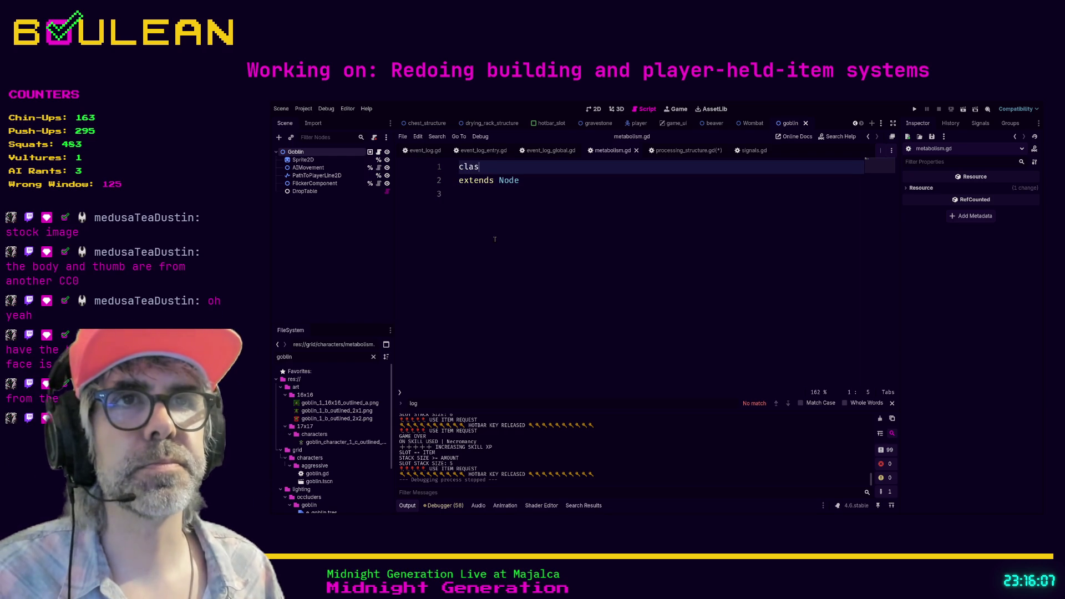
pyautogui.write('s')
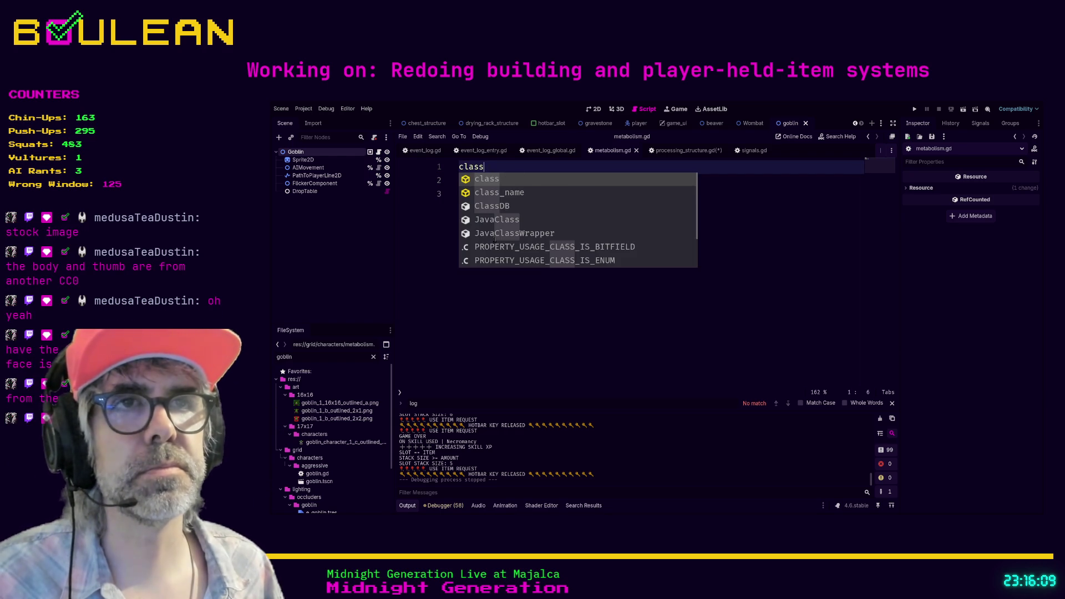
pyautogui.press('Down')
pyautogui.press('Return')
pyautogui.write('Ma')
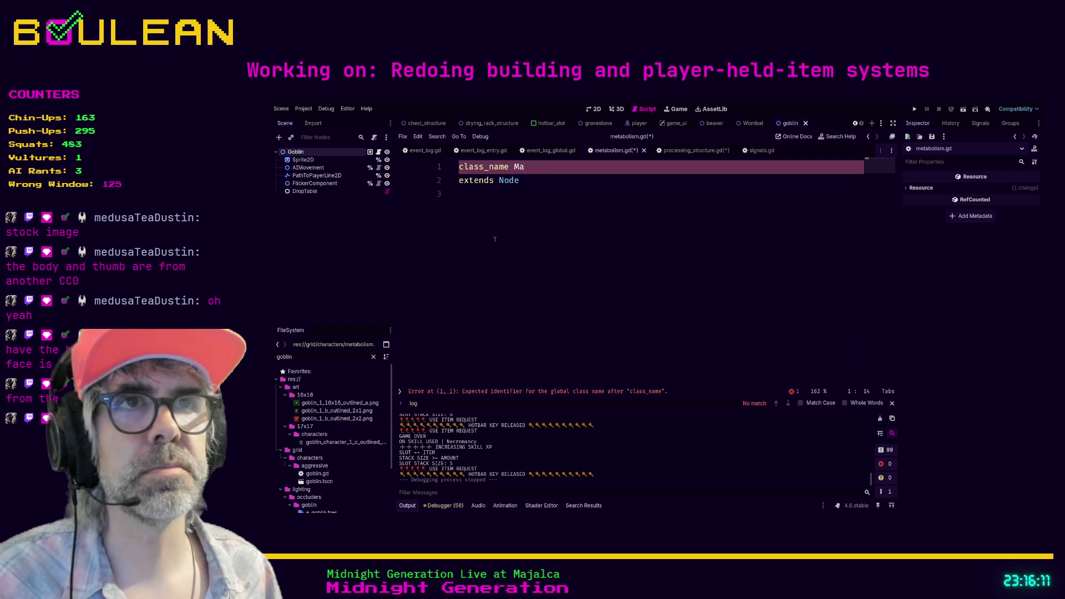
pyautogui.write('tabolism')
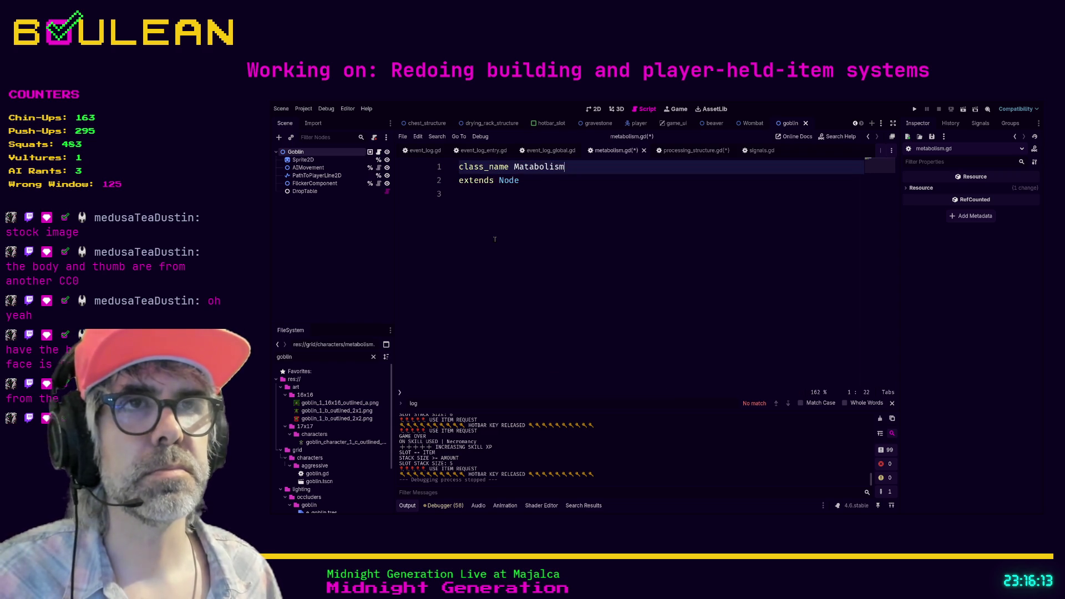
pyautogui.press('Down')
pyautogui.press('Down')
pyautogui.press('Return')
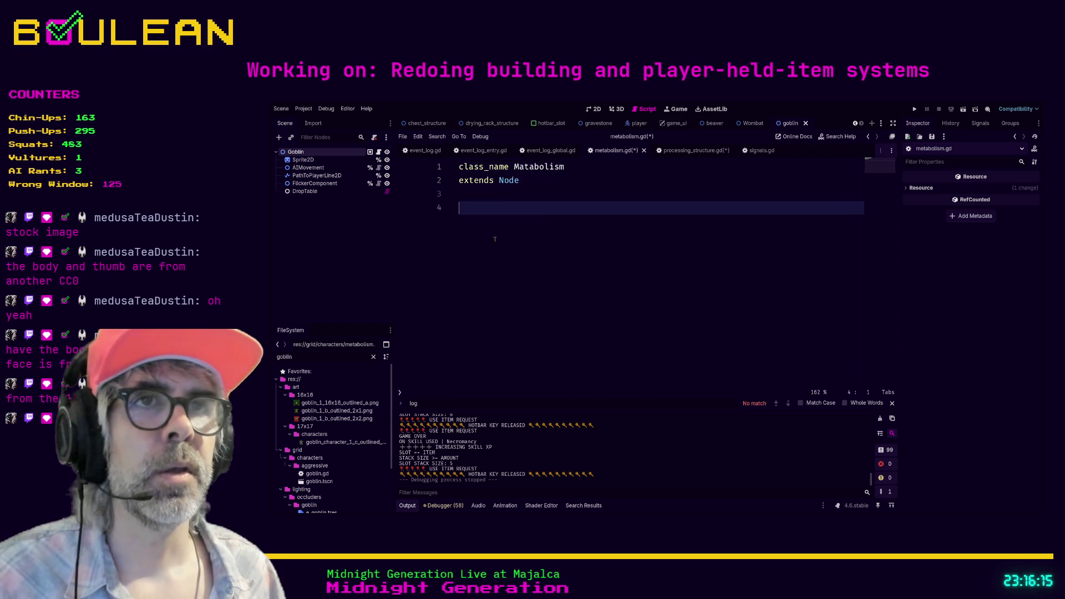
pyautogui.hotkey('ctrl', 's')
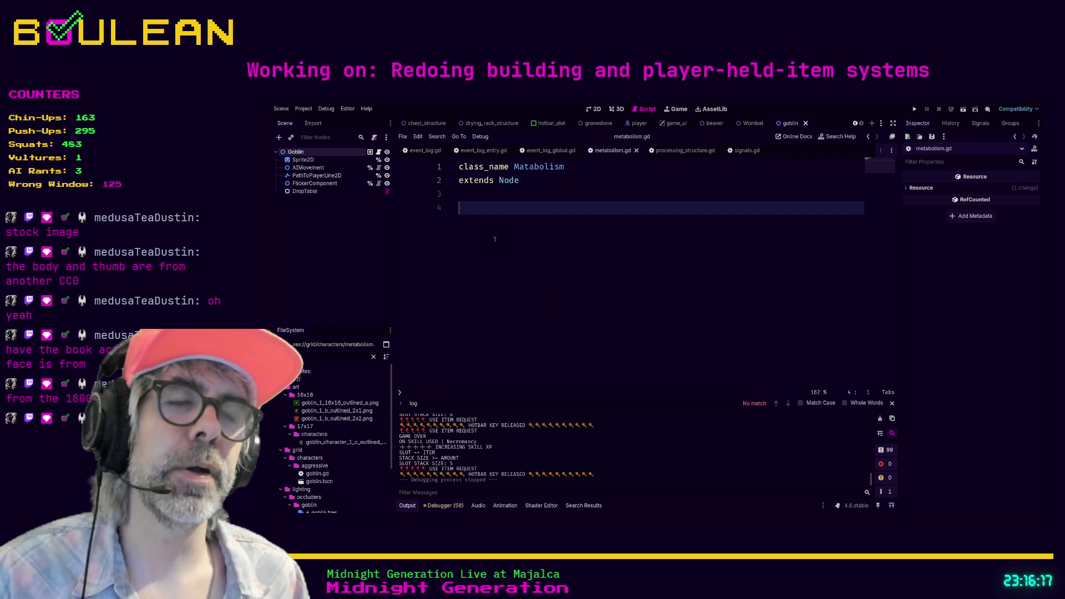
# Step: Add a '## METABOLISM ##' header and a comment about receiving an ItemRes via use()
pyautogui.write('##')
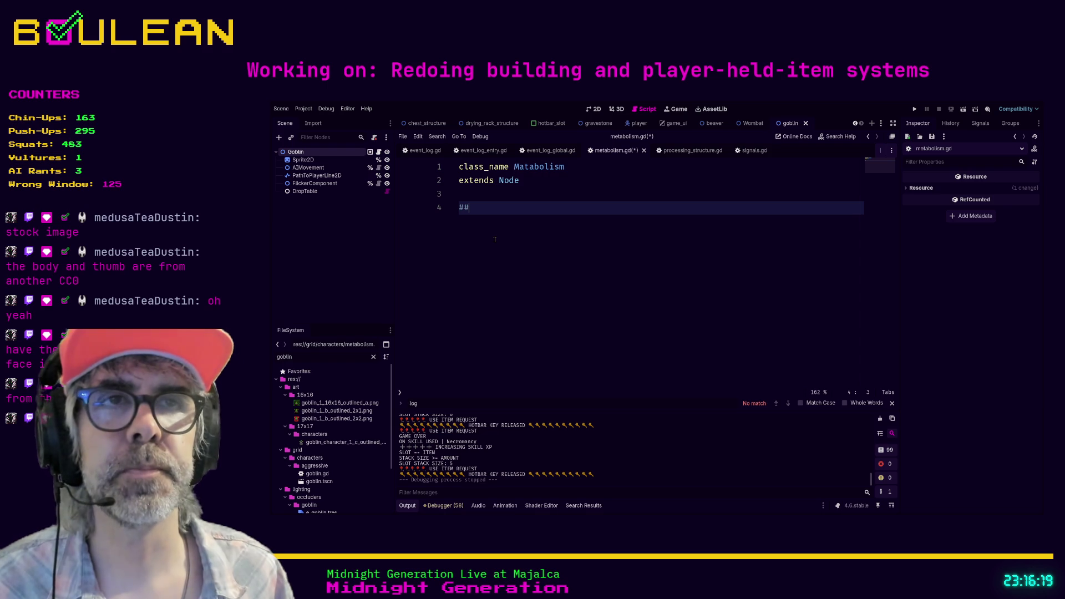
pyautogui.write(' METABO')
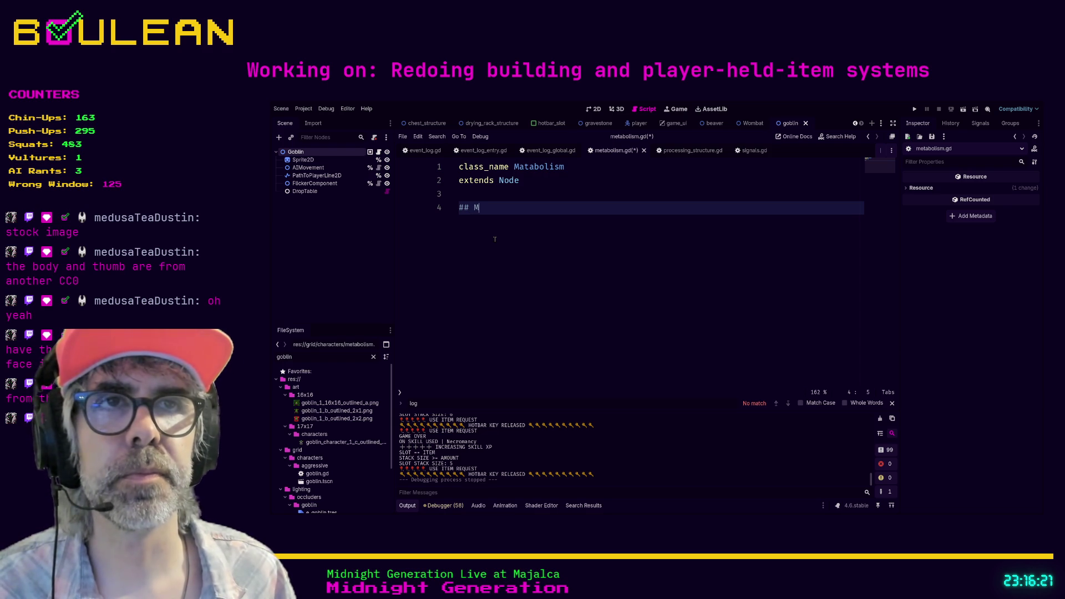
pyautogui.write('LISM ##')
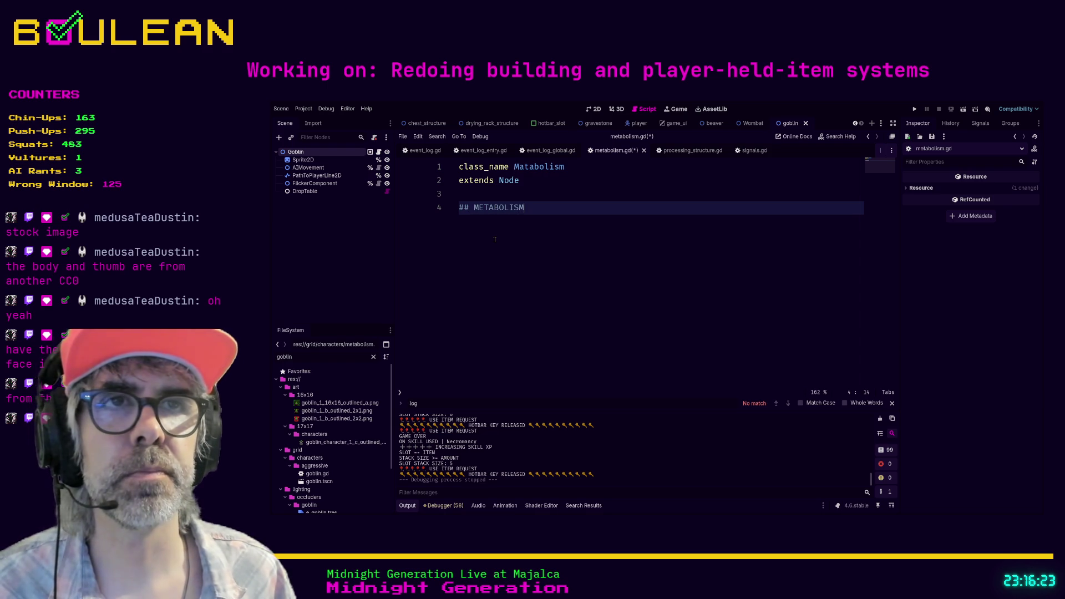
pyautogui.press('Return')
pyautogui.write('# Rec')
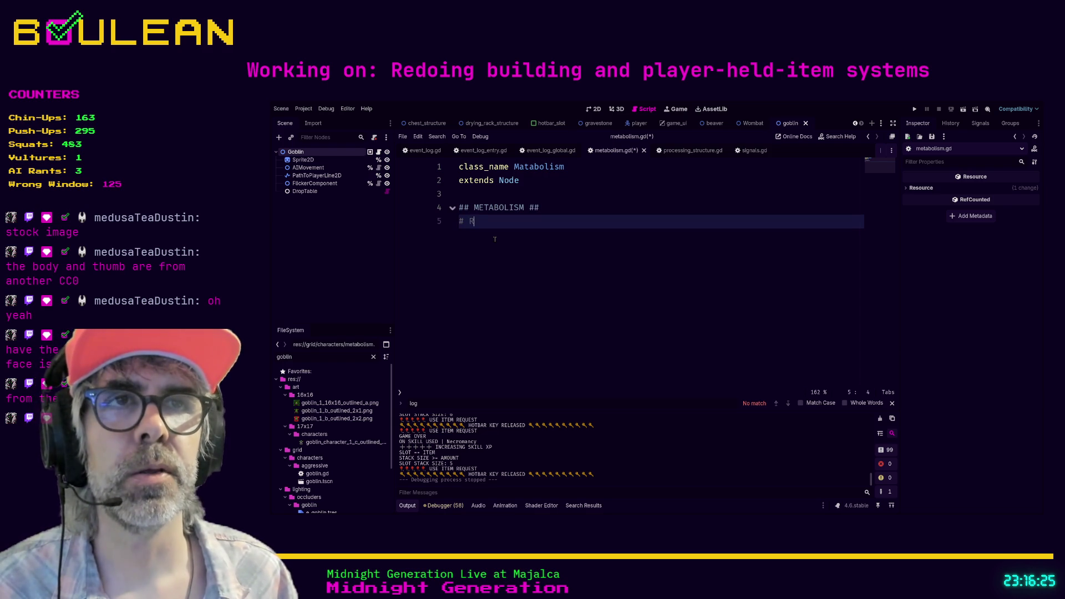
pyautogui.write('iev')
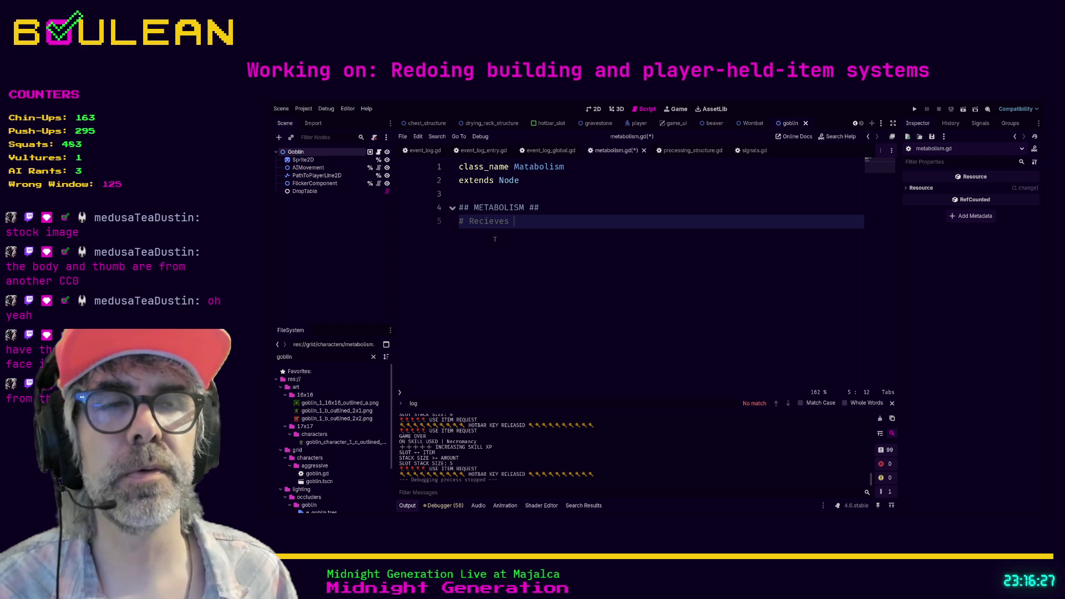
pyautogui.write('es ')
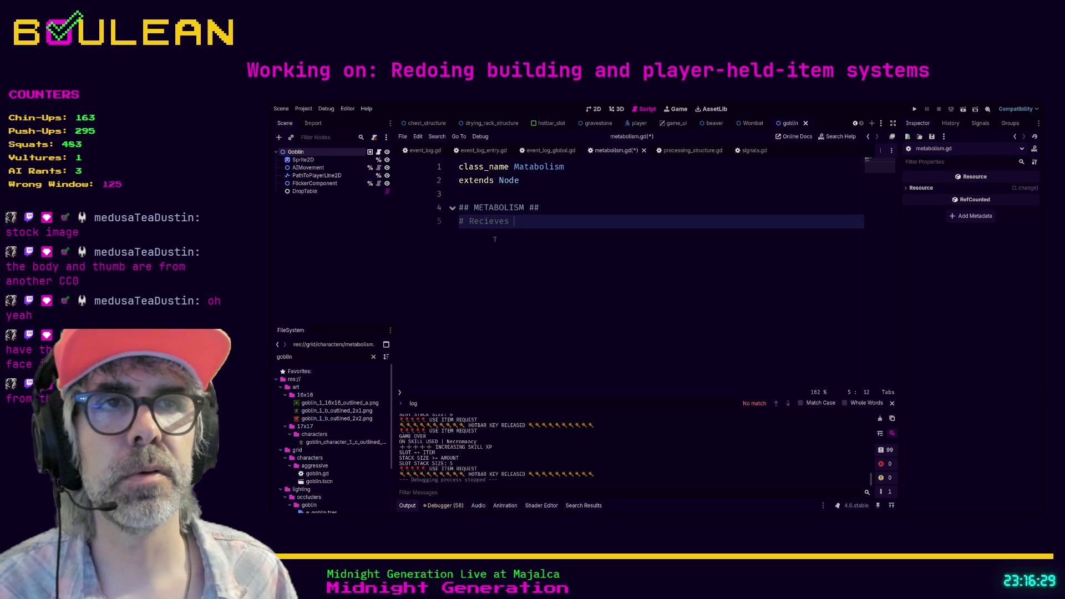
pyautogui.write('an Item')
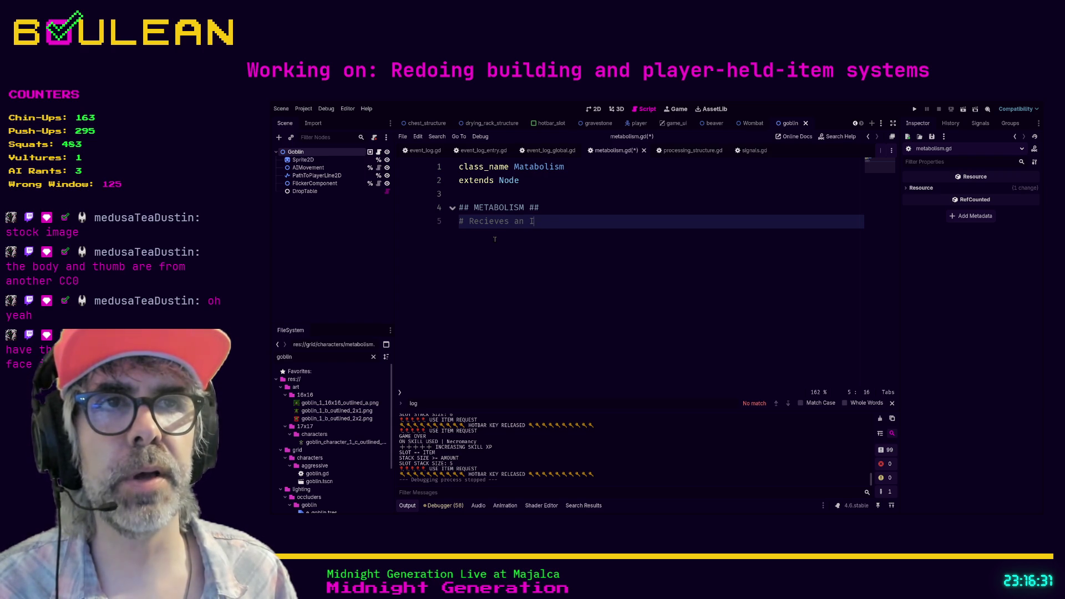
pyautogui.write('R')
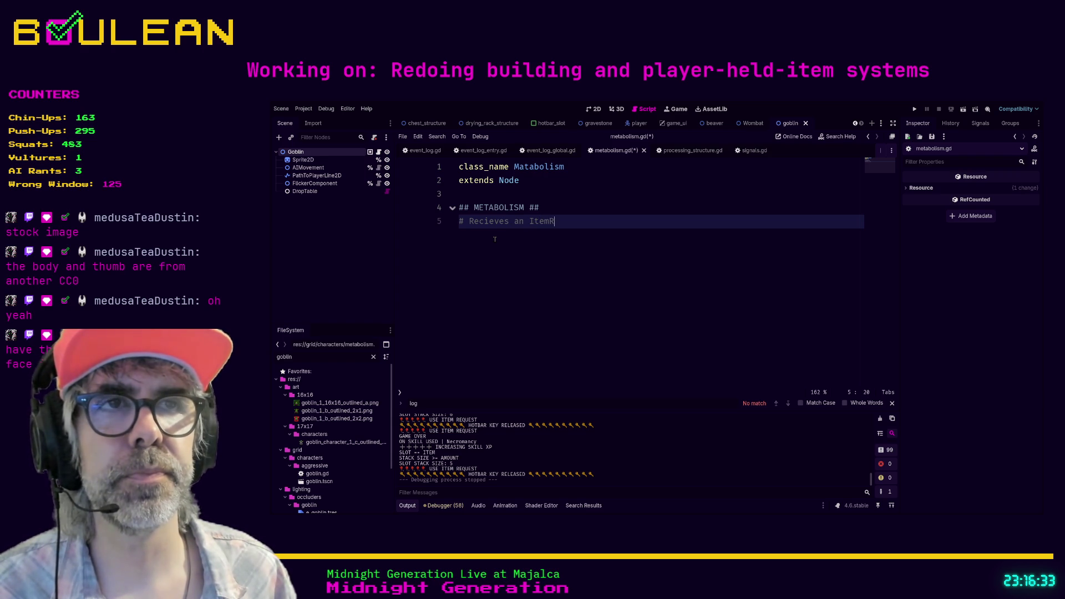
pyautogui.write('es')
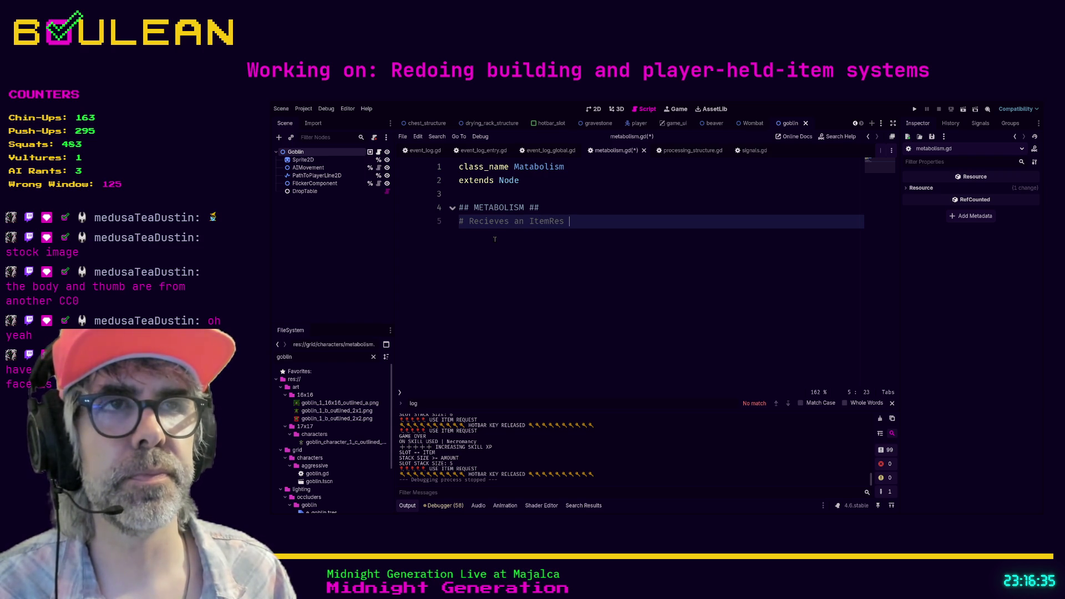
pyautogui.write(' (via the ')
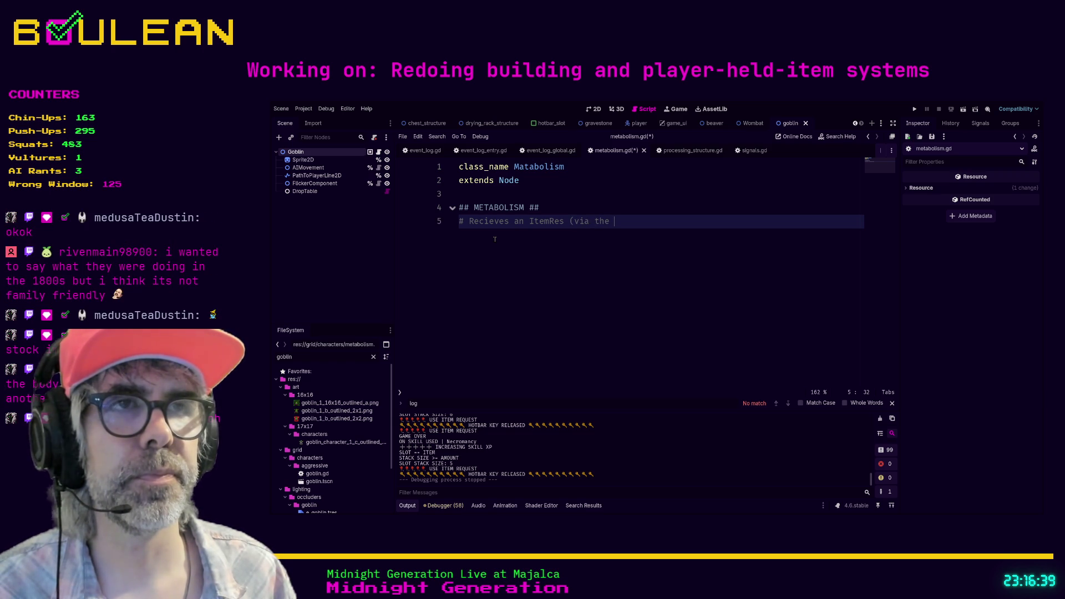
pyautogui.write("item's ")
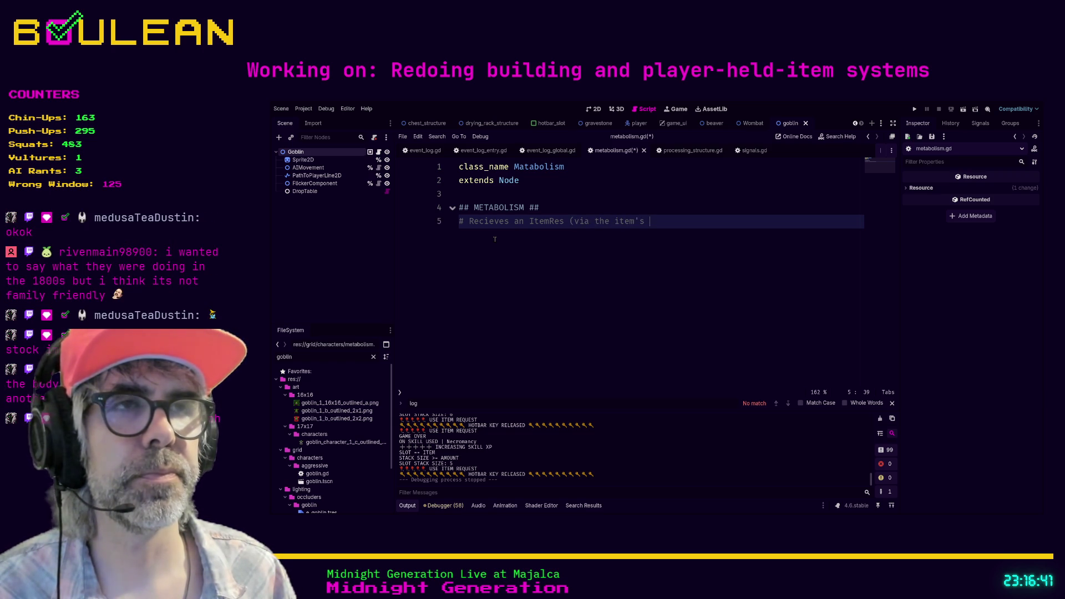
pyautogui.write('use')
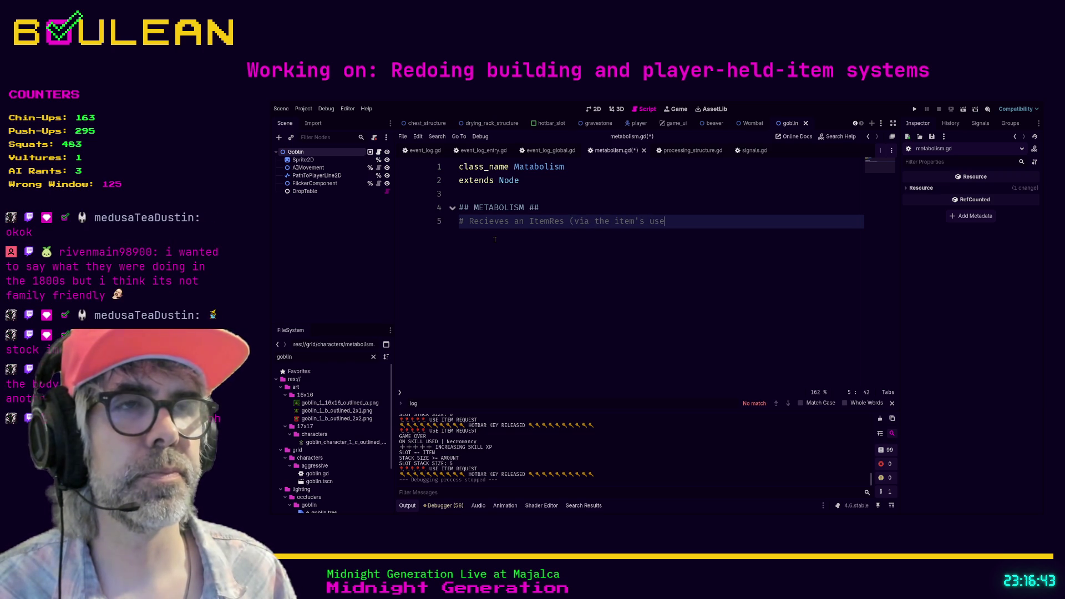
pyautogui.write(' functio')
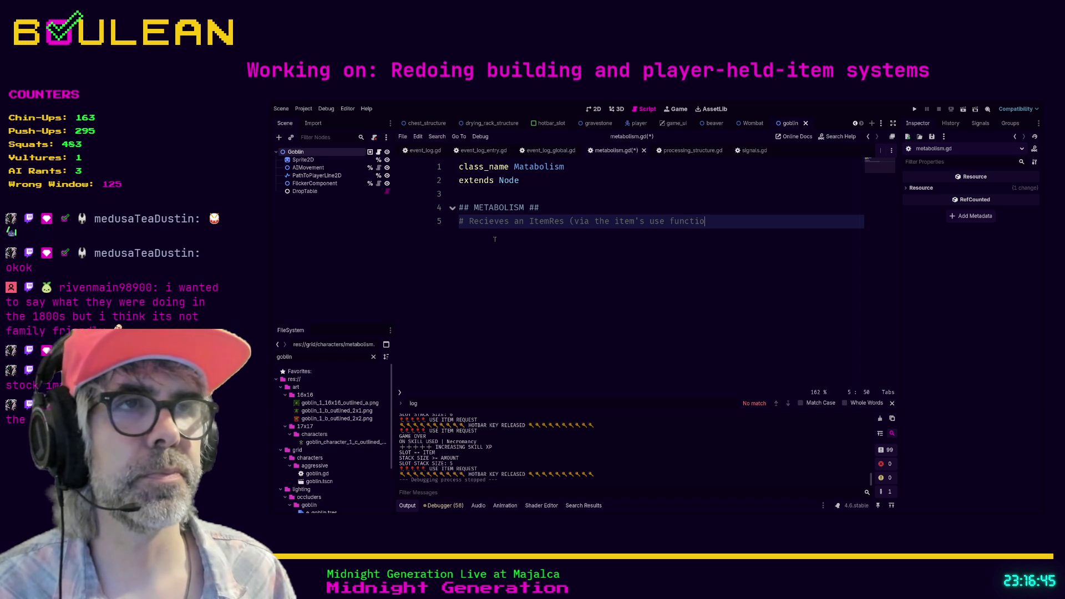
pyautogui.press('BackSpace')
pyautogui.press('BackSpace')
pyautogui.press('BackSpace')
pyautogui.write('use')
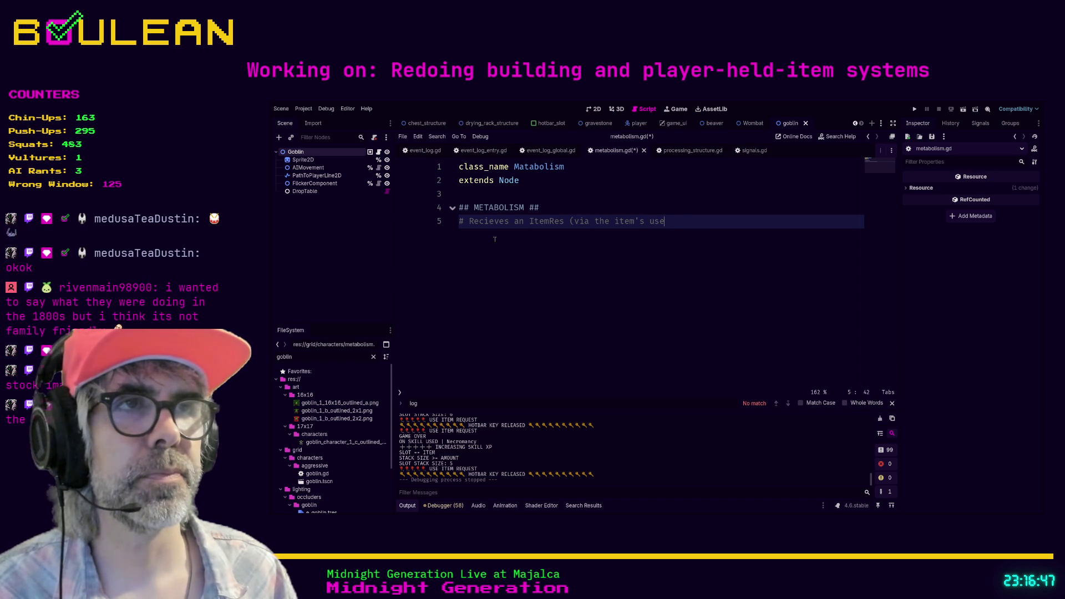
pyautogui.write('() function)')
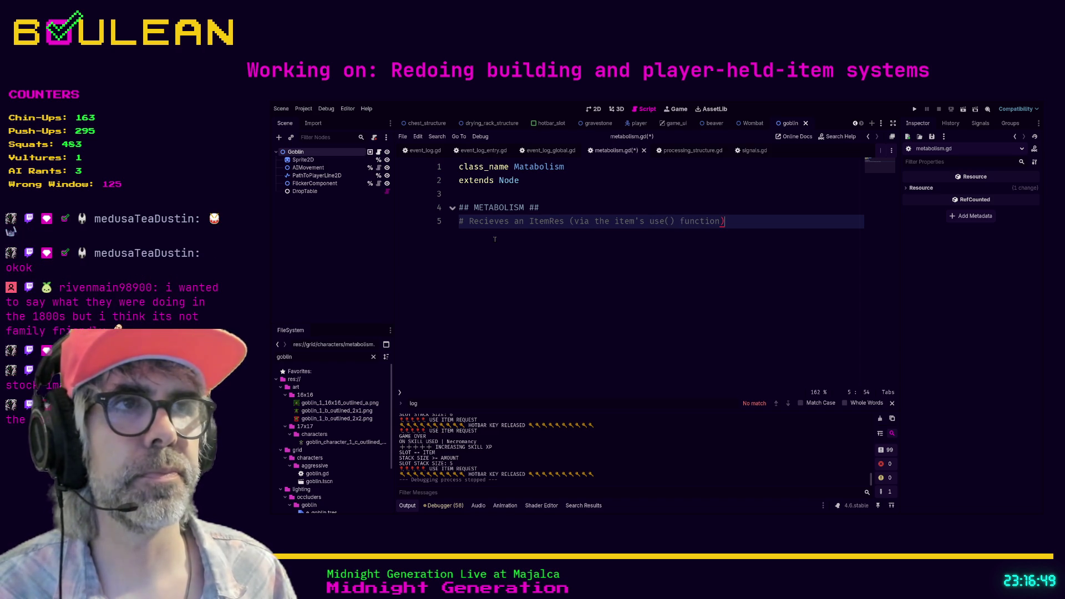
pyautogui.press('Return')
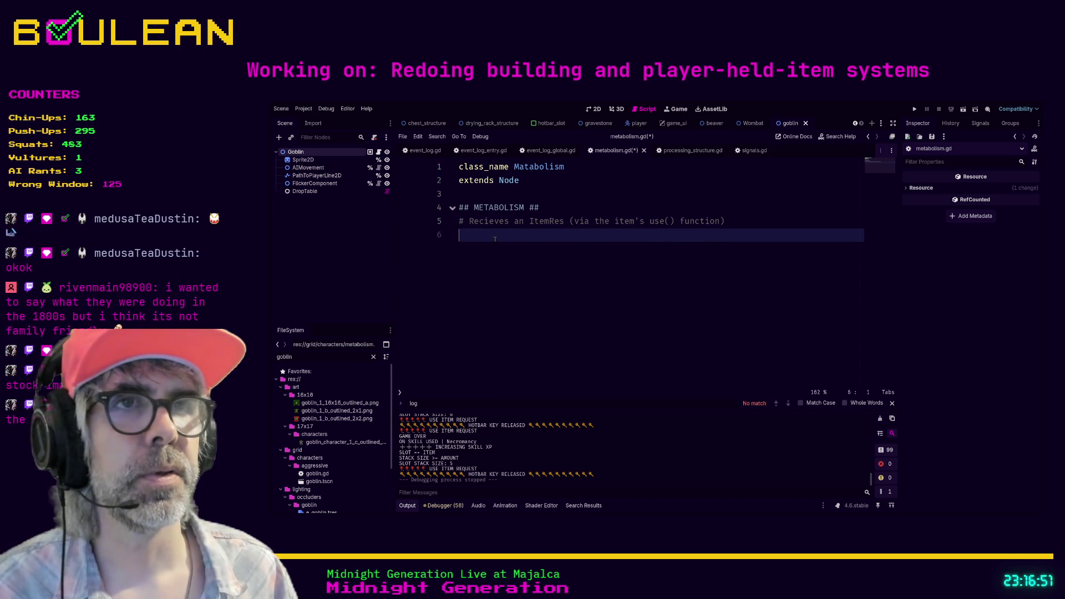
# Step: Make the ItemRes line a doc comment and add one about converting the item to health, hunger, mana
pyautogui.press('Up')
pyautogui.hotkey('ctrl', 'k')
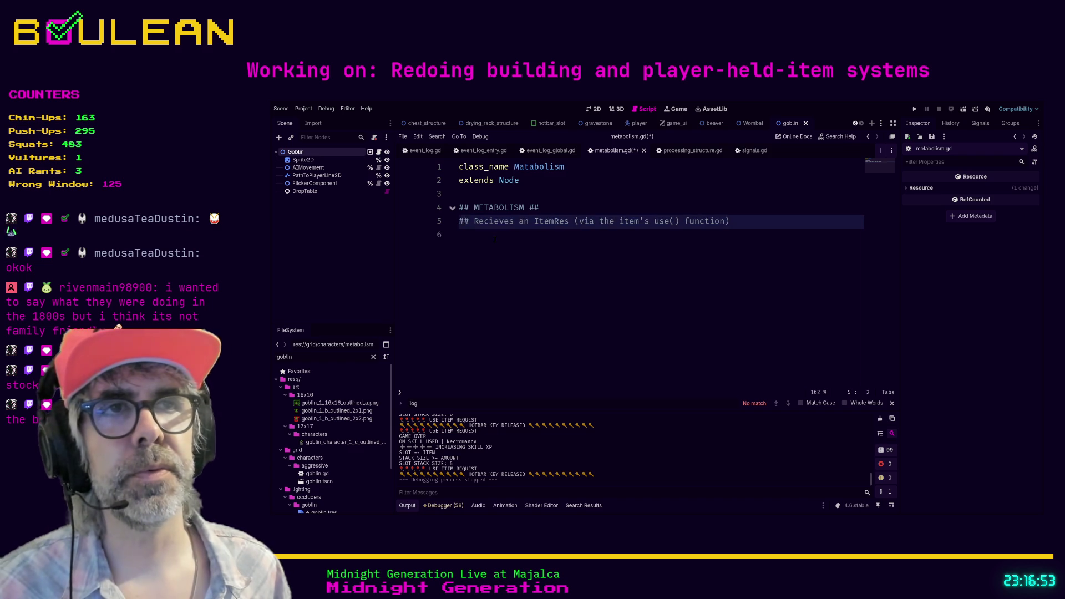
pyautogui.press('Down')
pyautogui.write('## ')
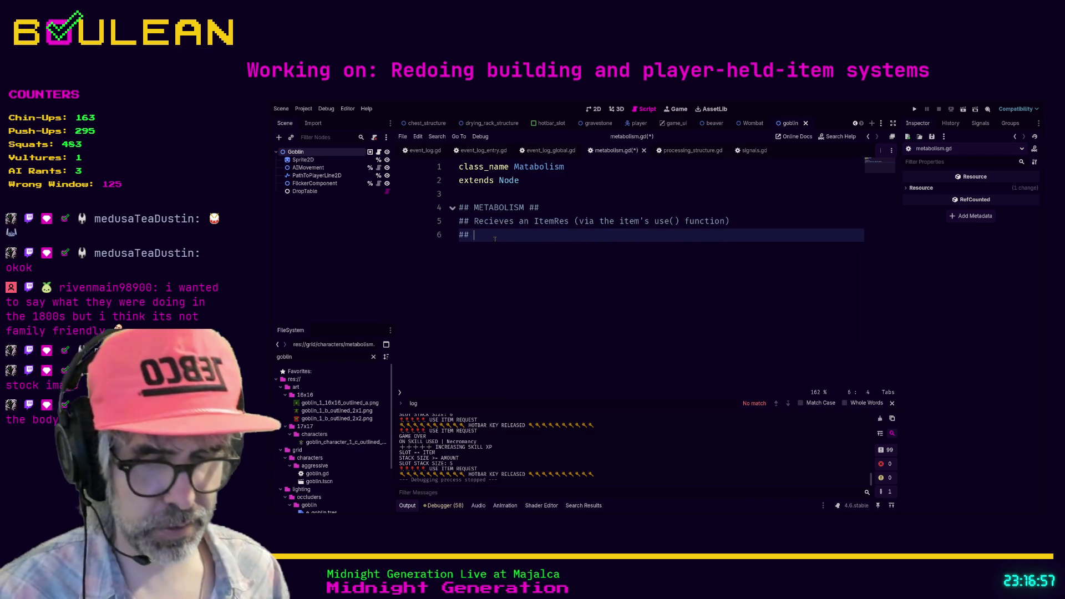
pyautogui.write('Determine ')
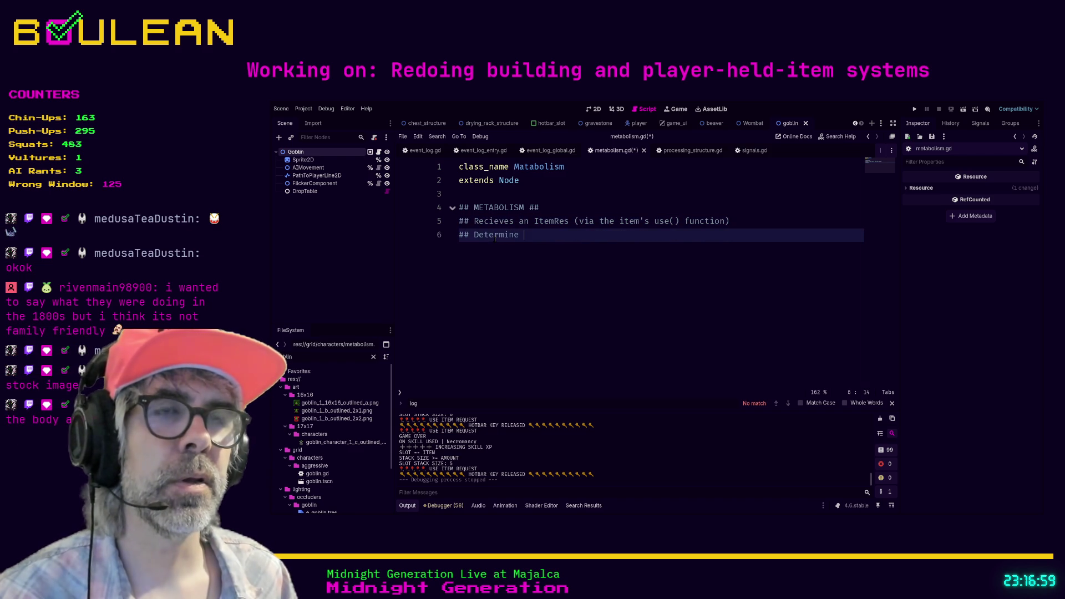
pyautogui.write('how that t')
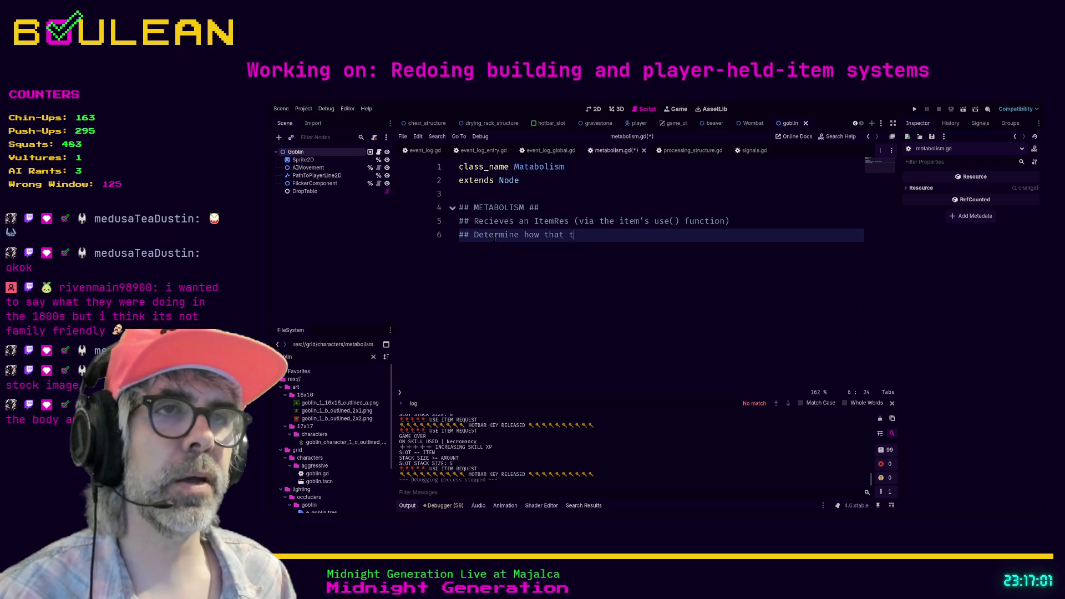
pyautogui.write('tem is c')
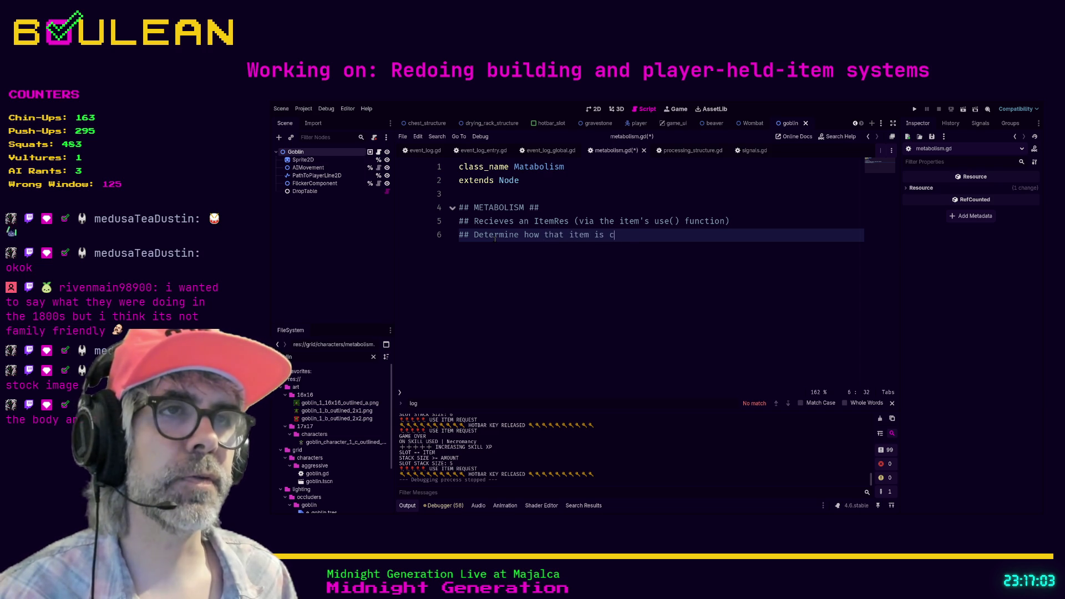
pyautogui.write('onverted to ')
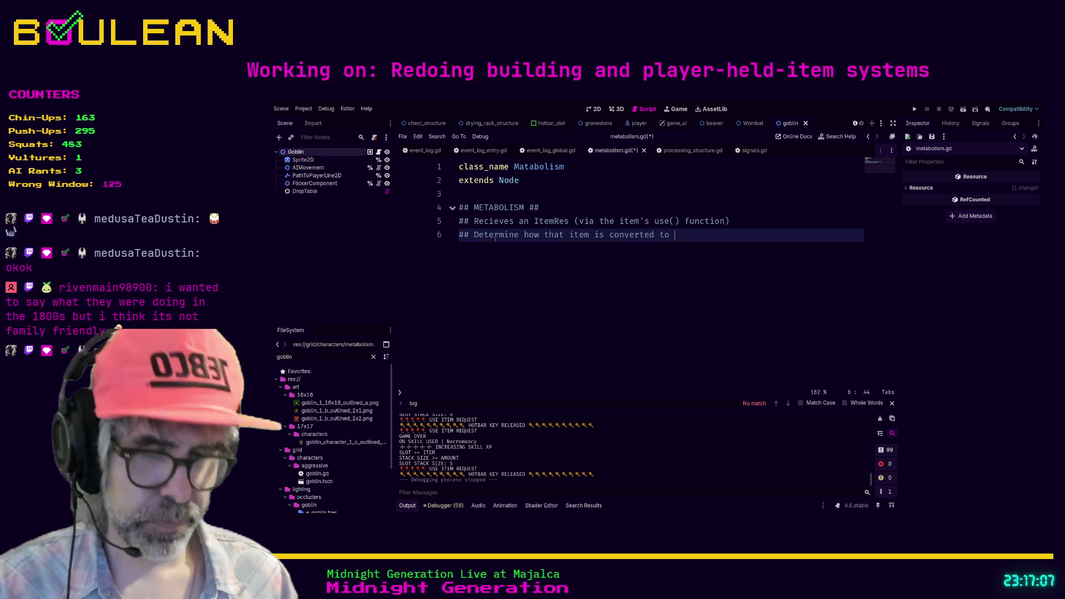
pyautogui.write('health, hun')
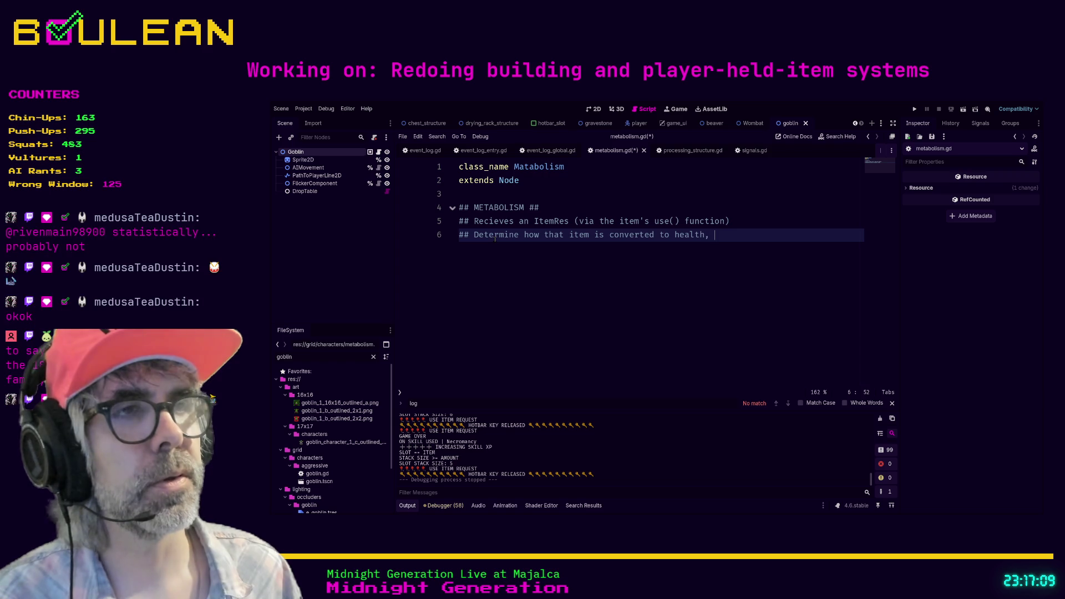
pyautogui.write('ger, mana')
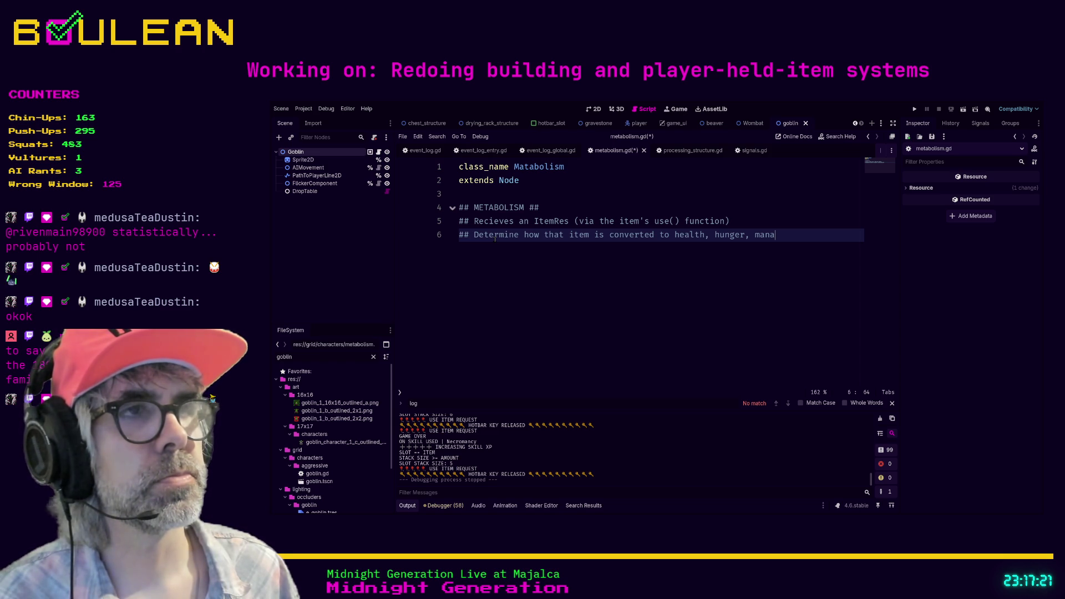
# Step: End the conversion comment with ', etc.' and add '## Responsible for notifying the SkillManager if any XP should be increased'
pyautogui.write(', etc.')
pyautogui.press('Return')
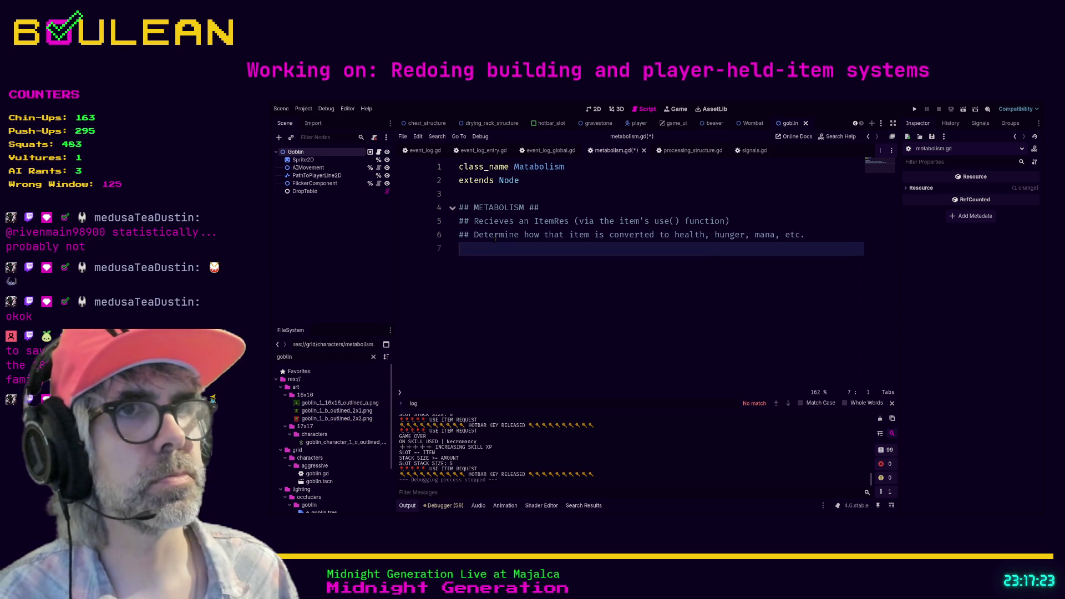
pyautogui.write('## What abou')
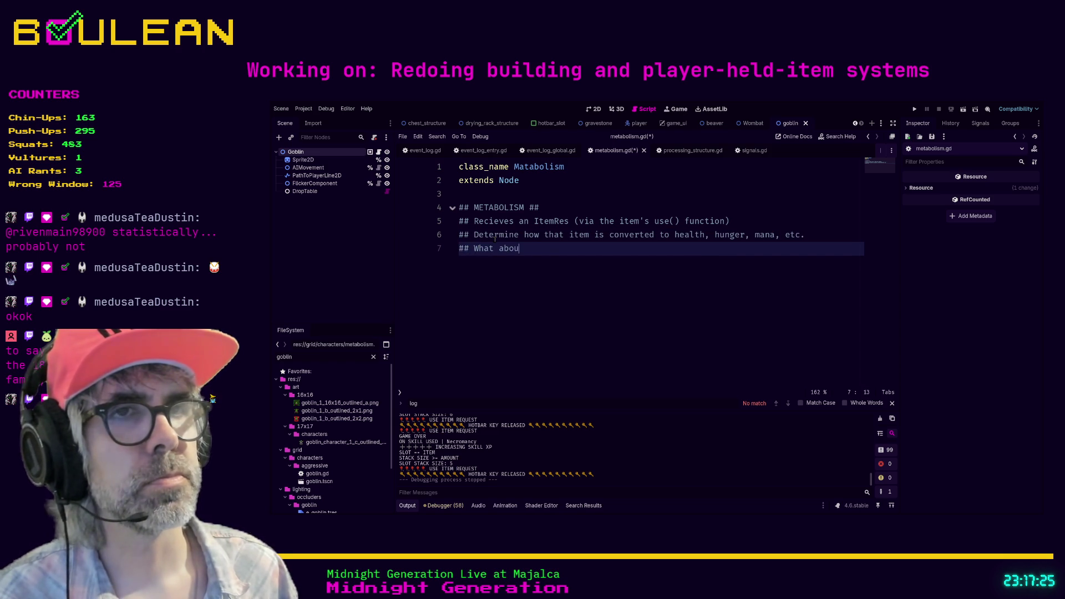
pyautogui.write('t converte')
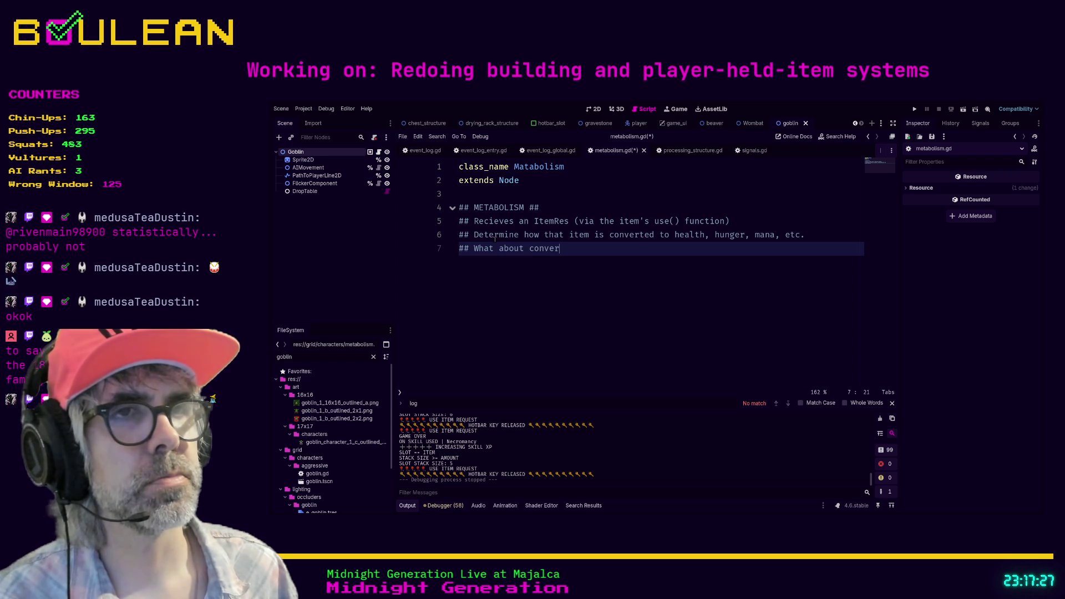
pyautogui.press('BackSpace')
pyautogui.press('BackSpace')
pyautogui.press('BackSpace')
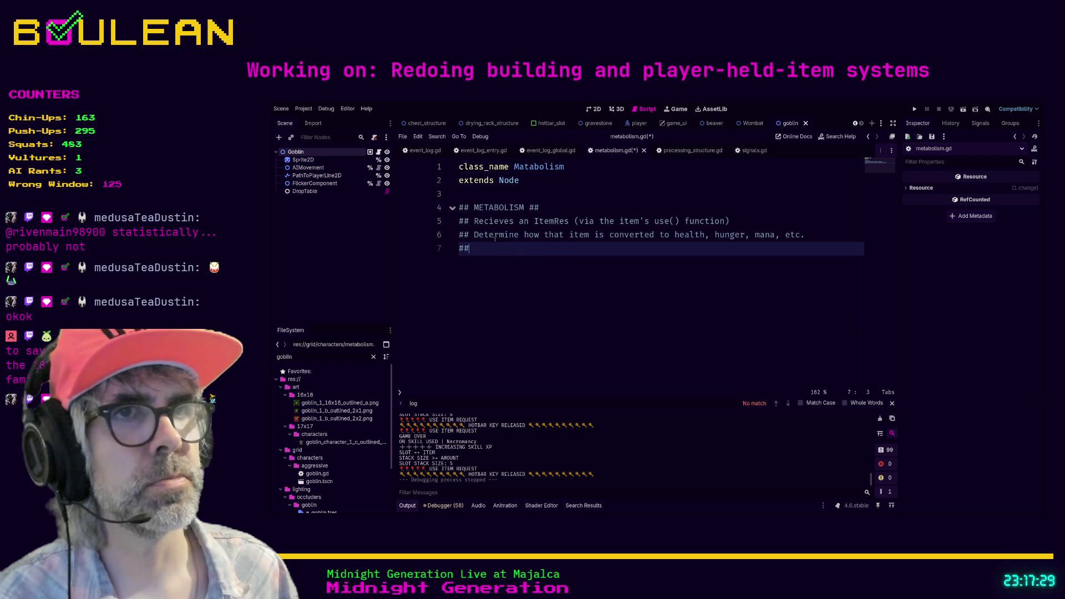
pyautogui.press('BackSpace')
pyautogui.press('BackSpace')
pyautogui.press('BackSpace')
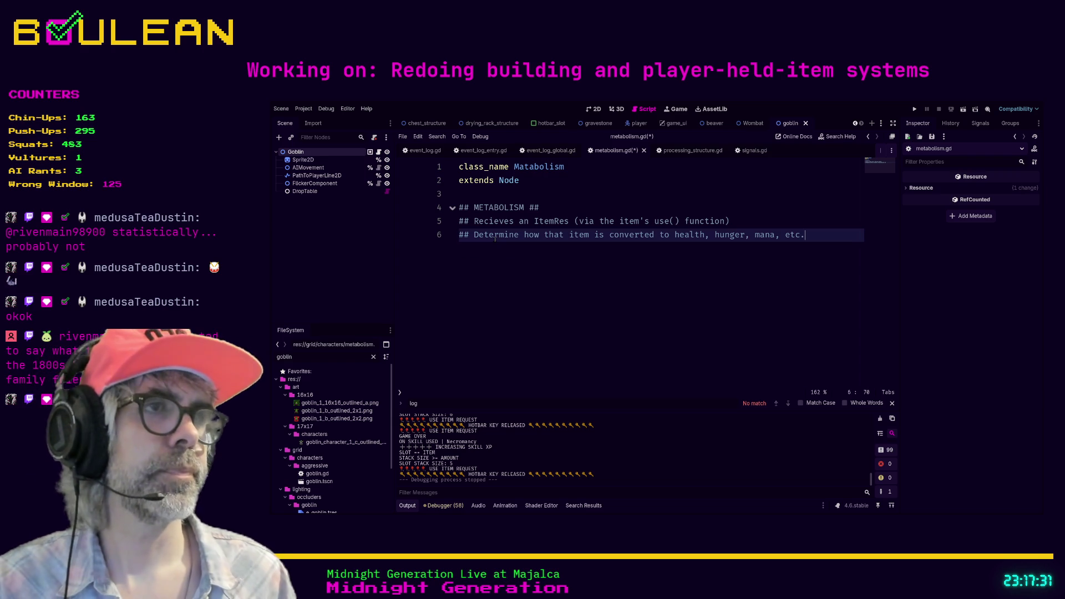
pyautogui.press('Return')
pyautogui.write('## Respon')
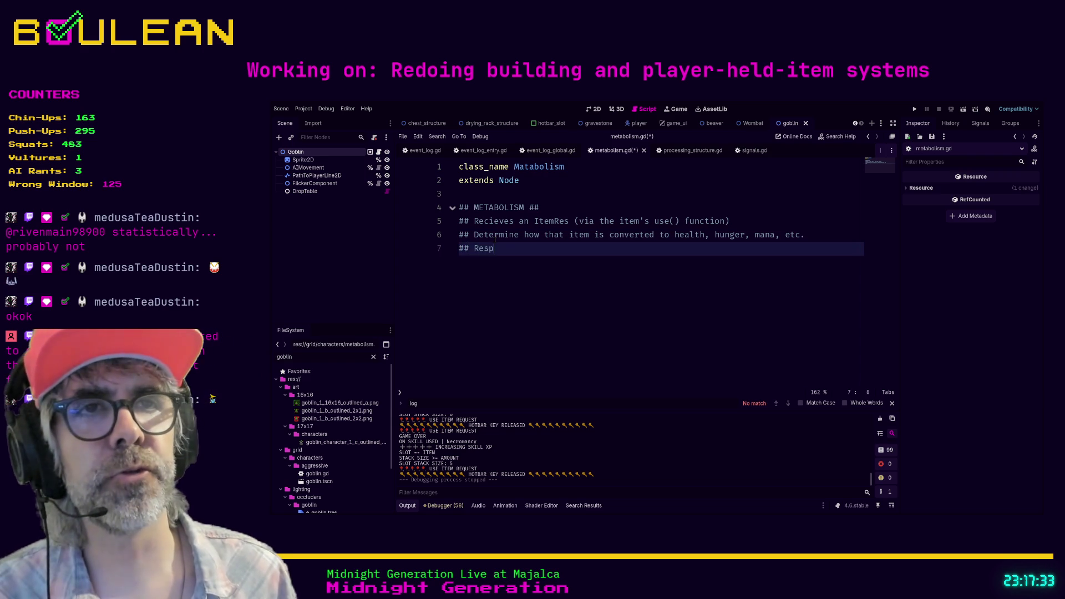
pyautogui.write('sible for ')
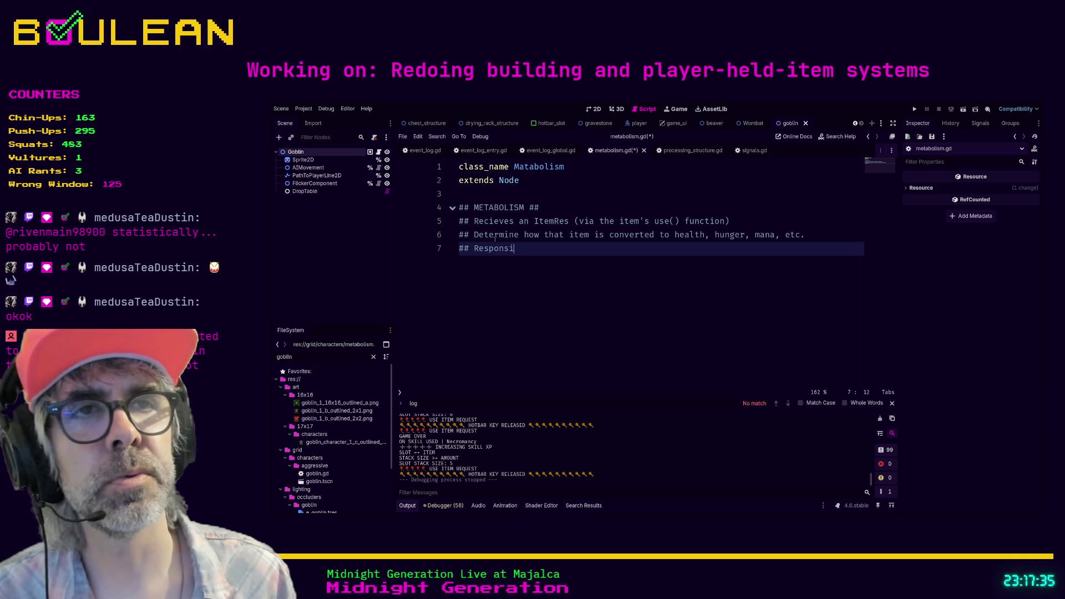
pyautogui.write('notifying the Ski')
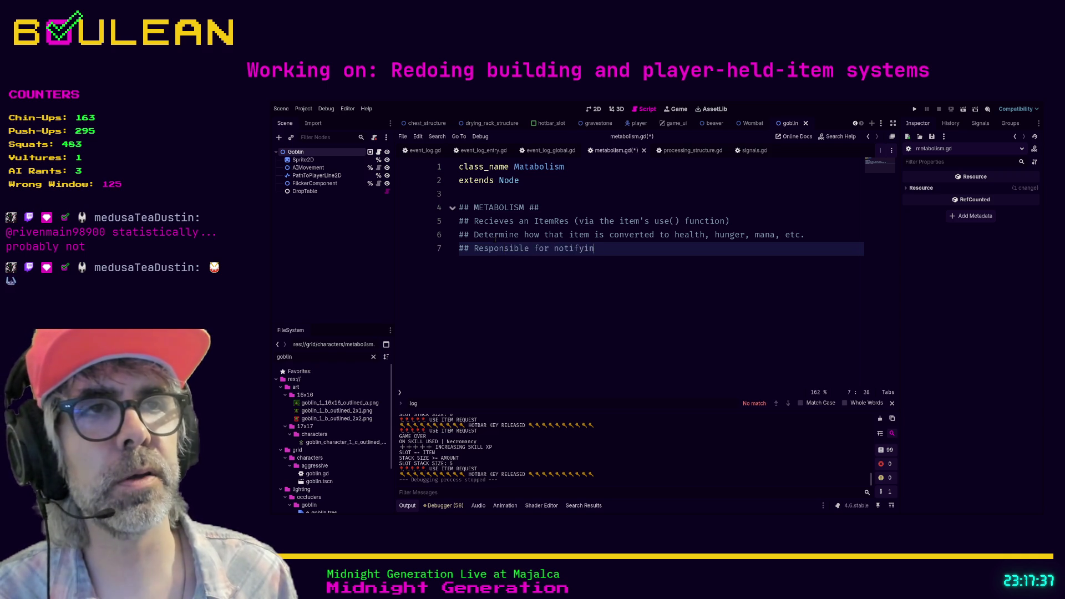
pyautogui.write('llManager if ')
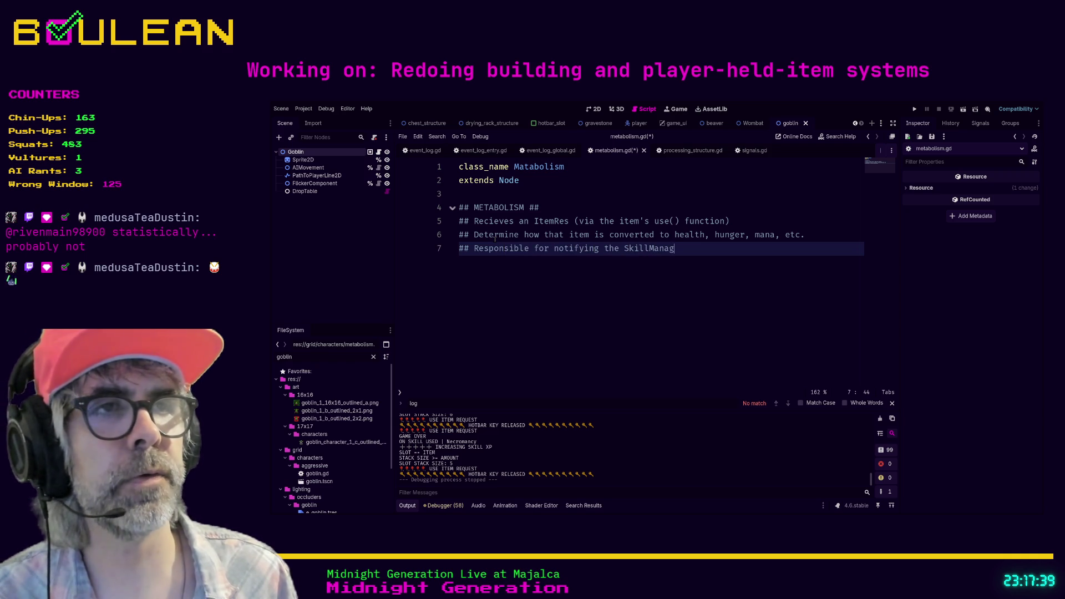
pyautogui.write('anything increase')
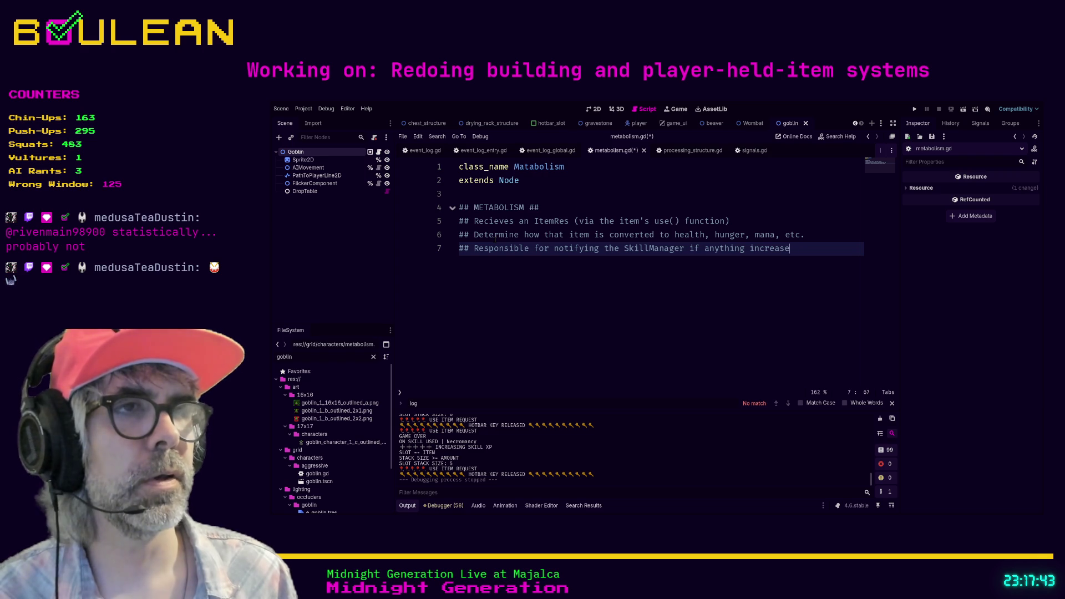
pyautogui.press('BackSpace')
pyautogui.press('BackSpace')
pyautogui.press('BackSpace')
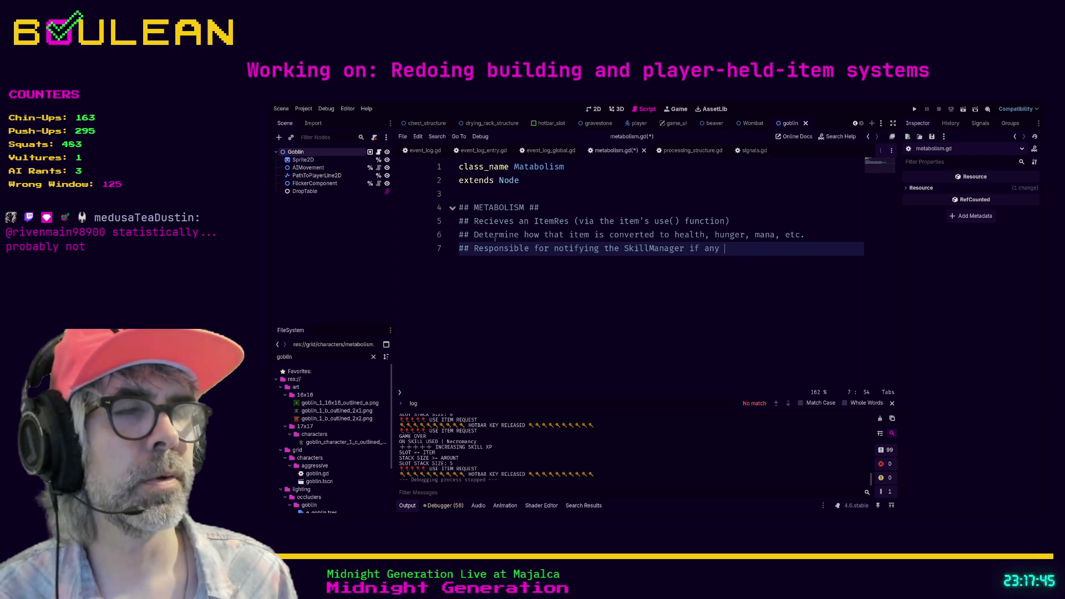
pyautogui.write('XP shou')
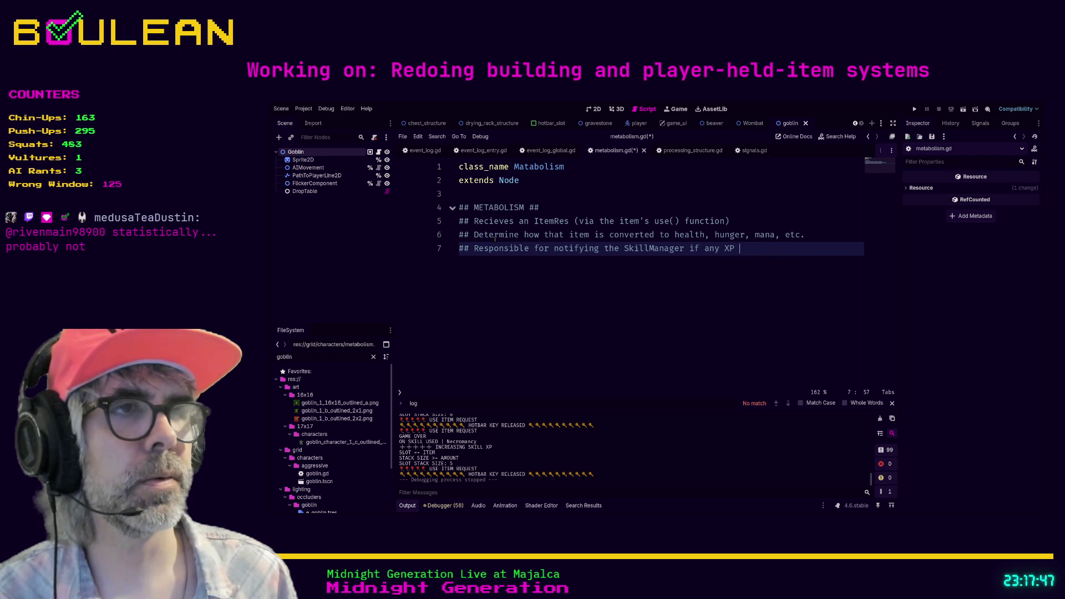
pyautogui.write('ld be increa')
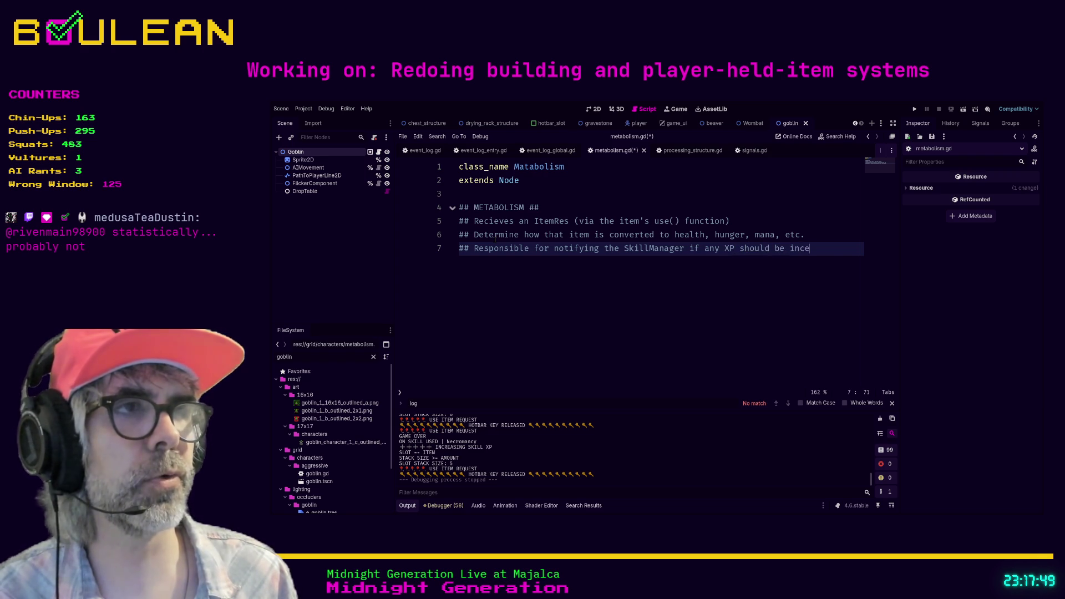
pyautogui.write('sed')
pyautogui.press('Return')
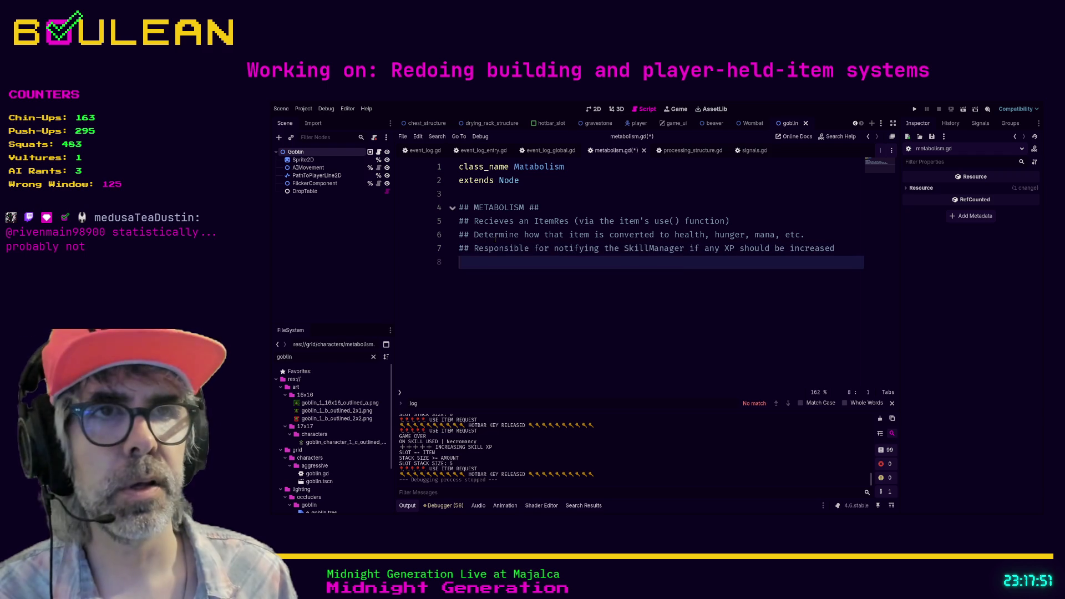
# Step: Add '## Responsible for notifying the EventLog of any changes to the players Status/Need'
pyautogui.keyDown('ctrl'); pyautogui.scroll(1, 503, 302); pyautogui.keyUp('ctrl')
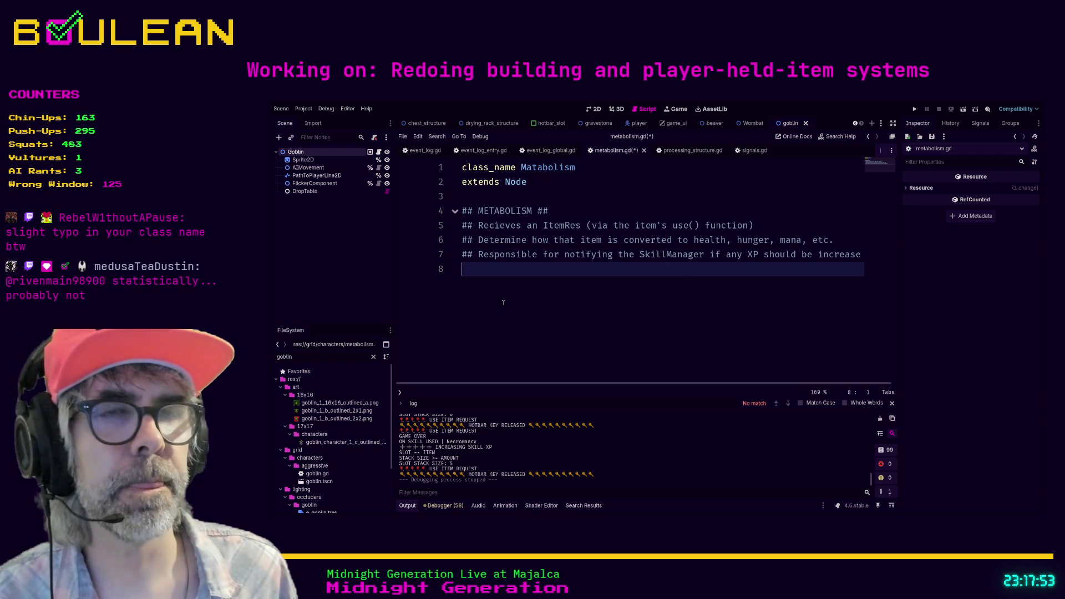
pyautogui.write('## Respon')
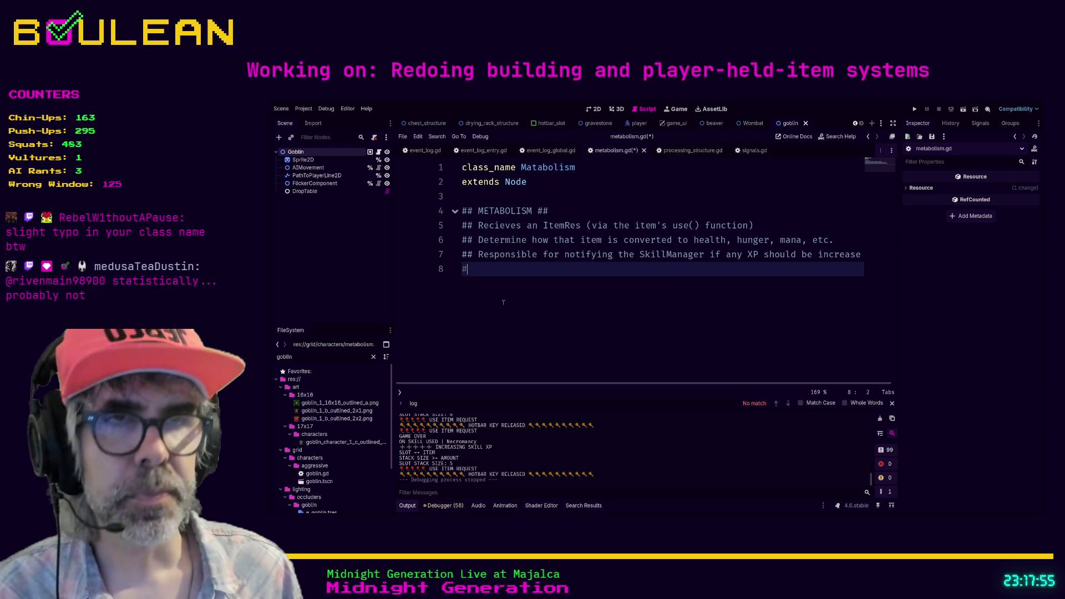
pyautogui.write('sible for noti')
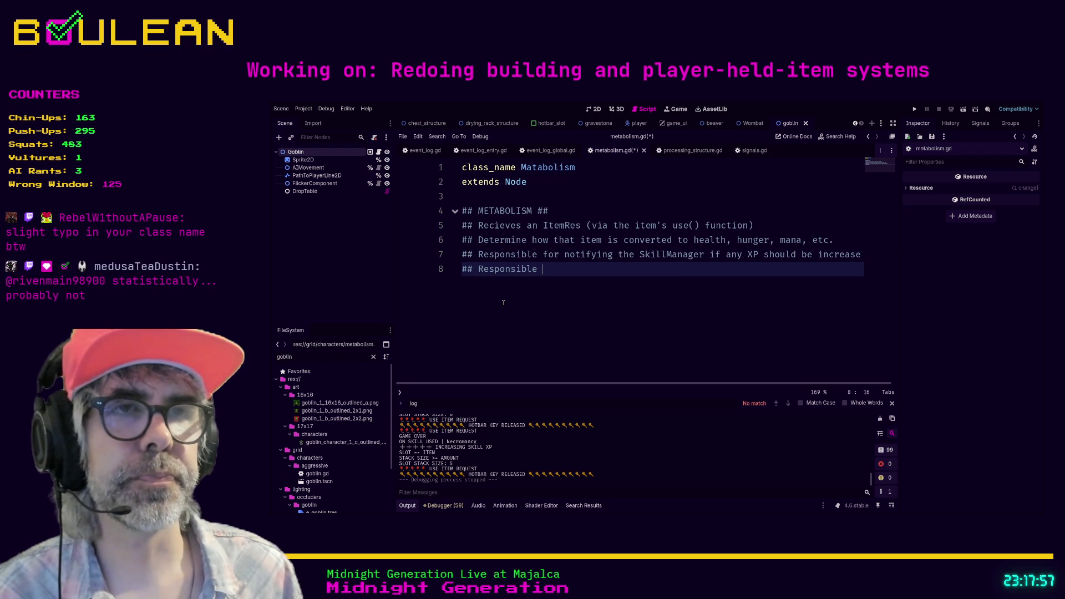
pyautogui.write('ng the ')
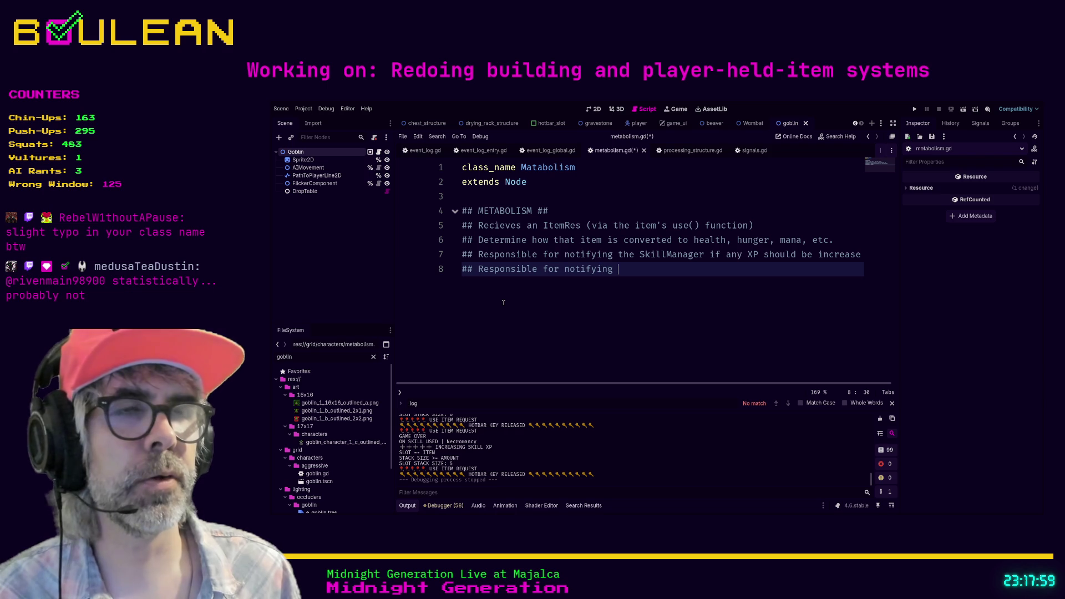
pyautogui.write('EventLog')
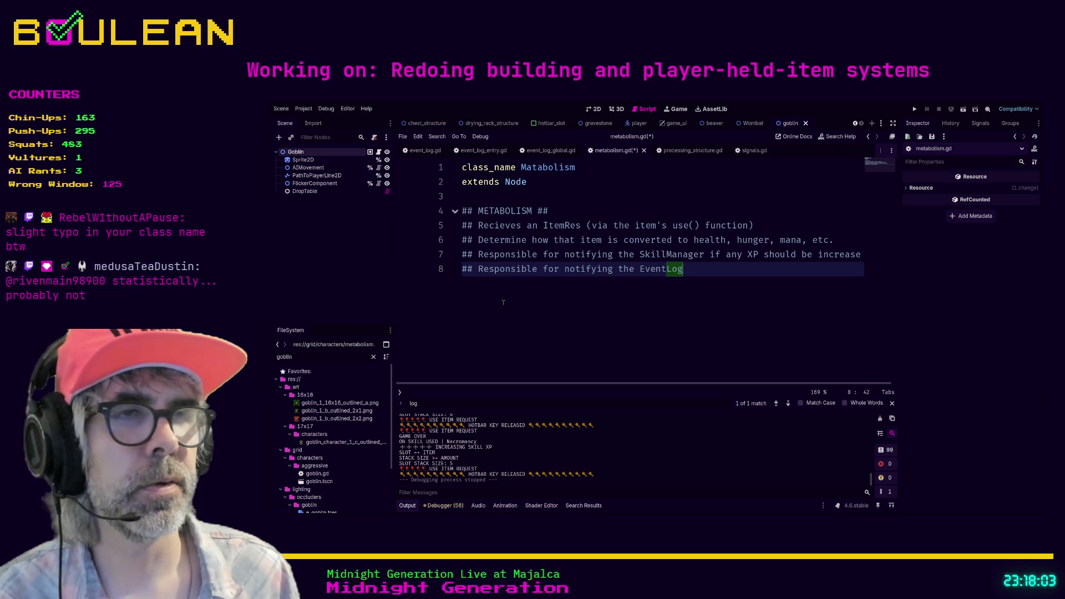
pyautogui.write(' of any chan')
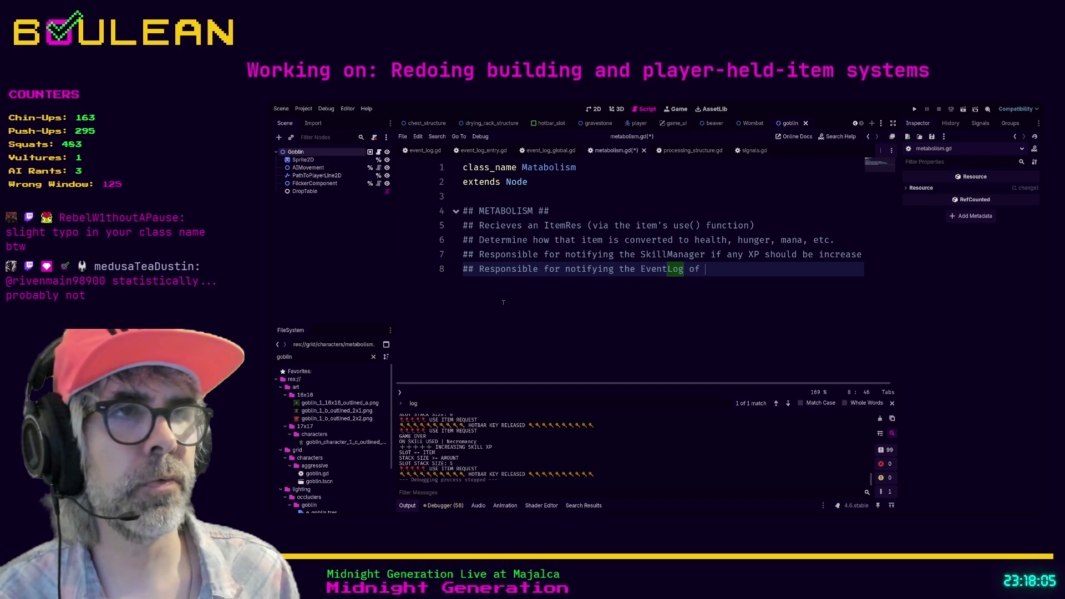
pyautogui.write('ges to the player')
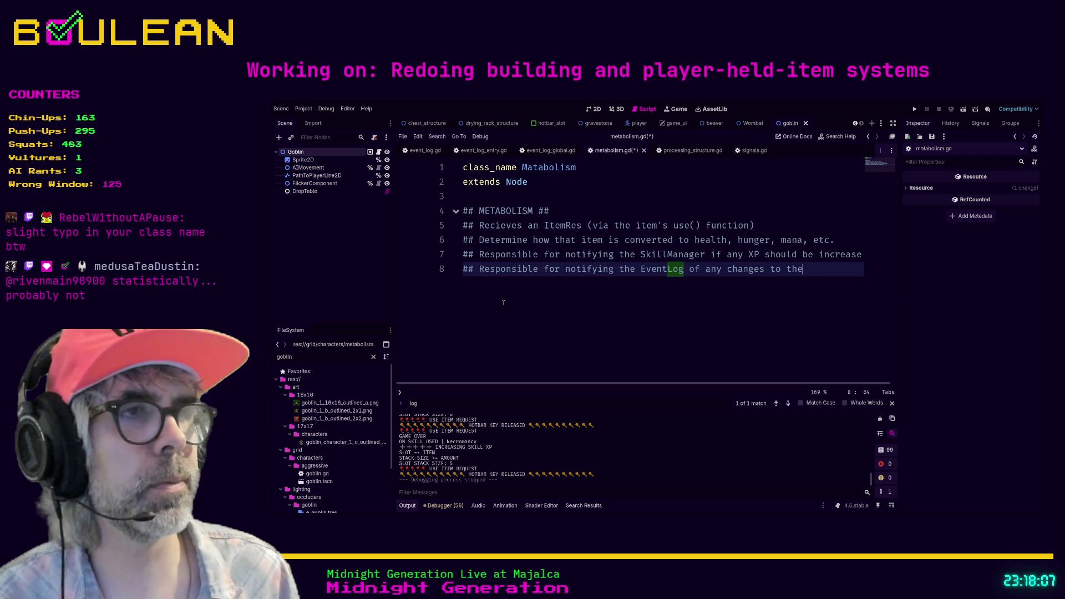
pyautogui.write('s')
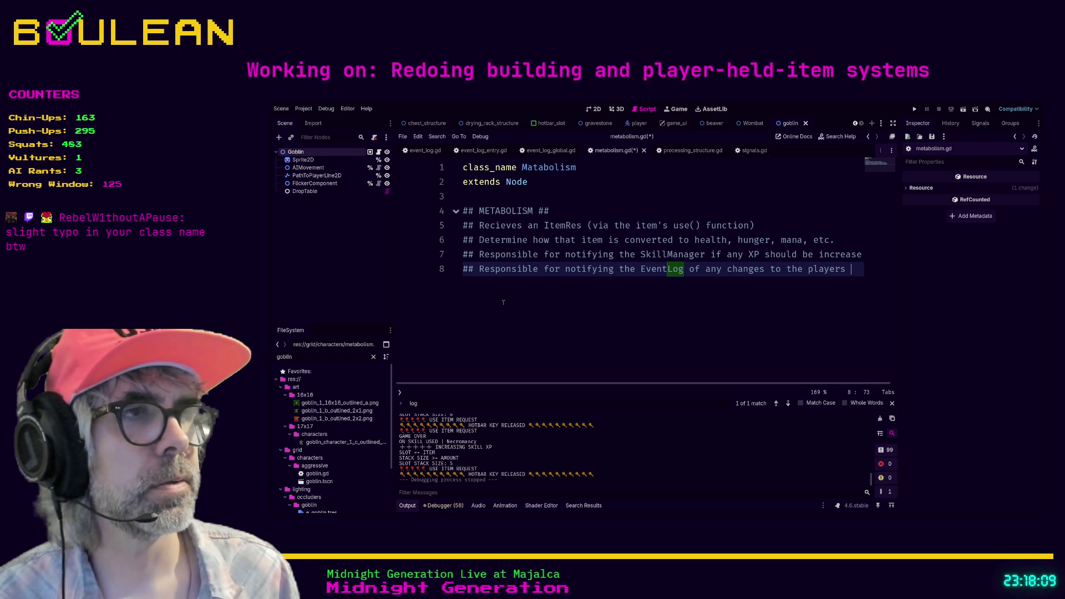
pyautogui.write(' Status')
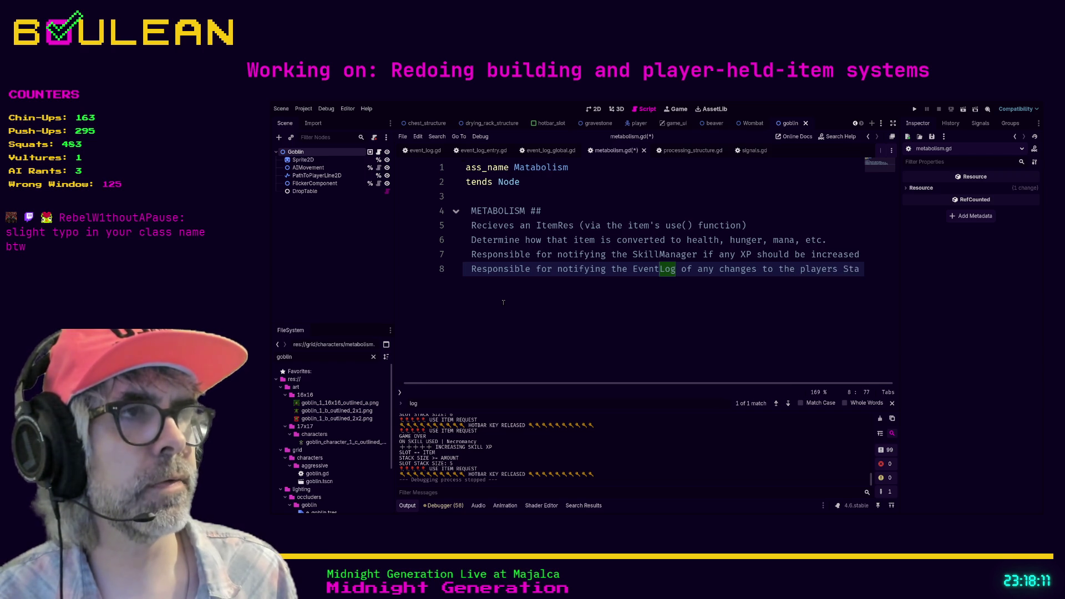
pyautogui.write('/Need')
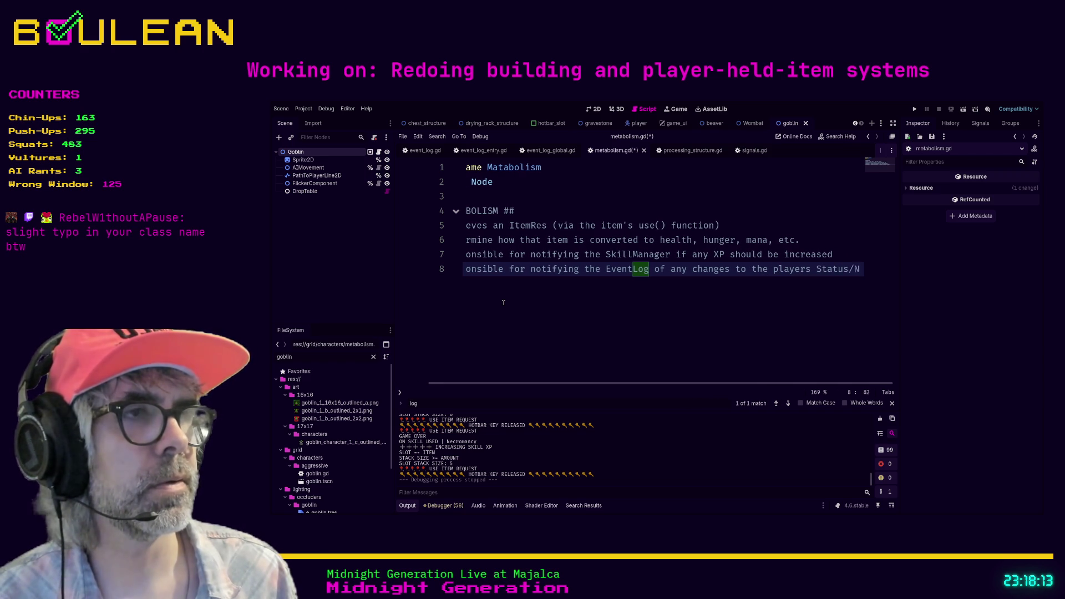
pyautogui.press('Return')
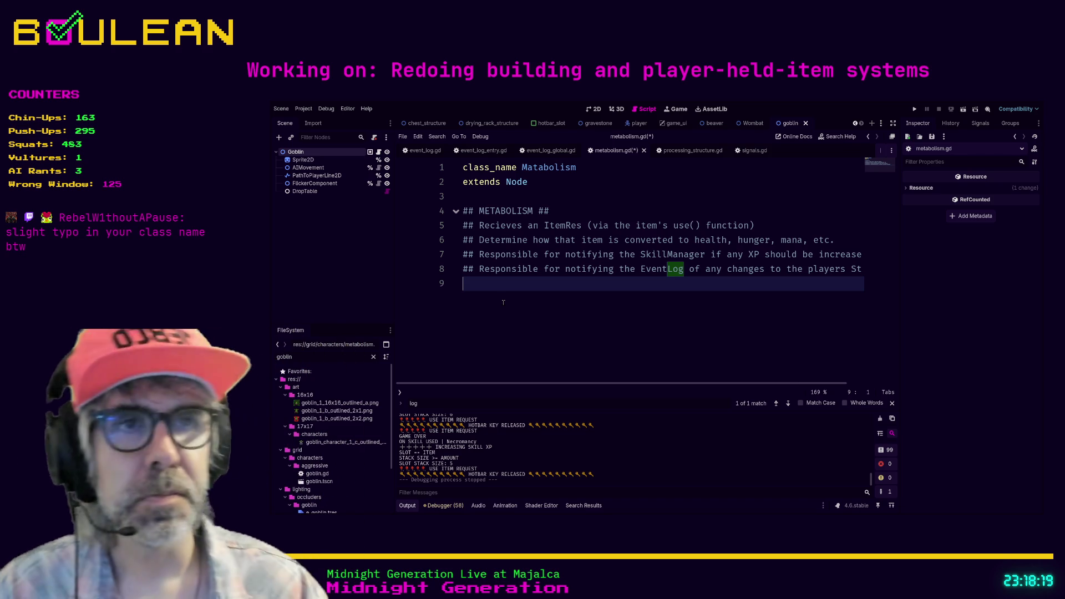
# Step: Add the doc comment '## Responsible for the time/cooldown of any buffs and debuffs'
pyautogui.write('## Respons')
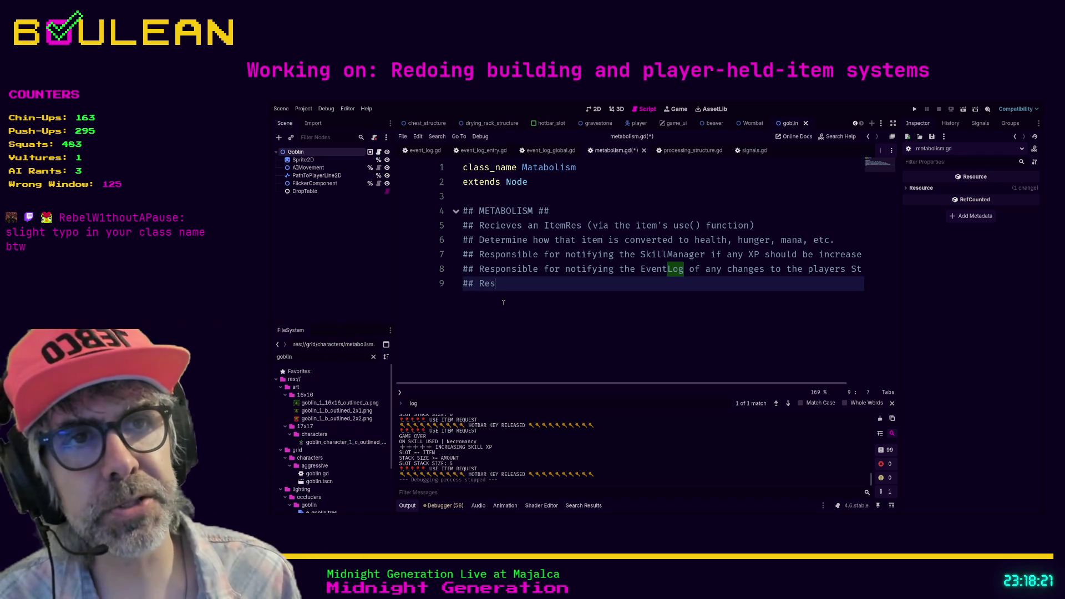
pyautogui.write('ible for any ')
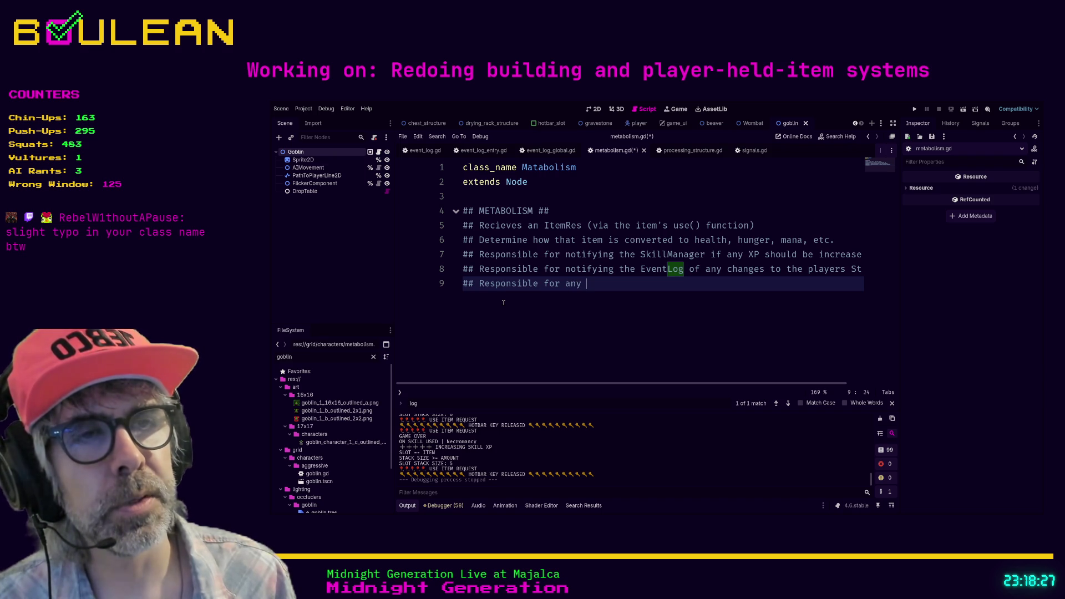
pyautogui.write('buffs/debu')
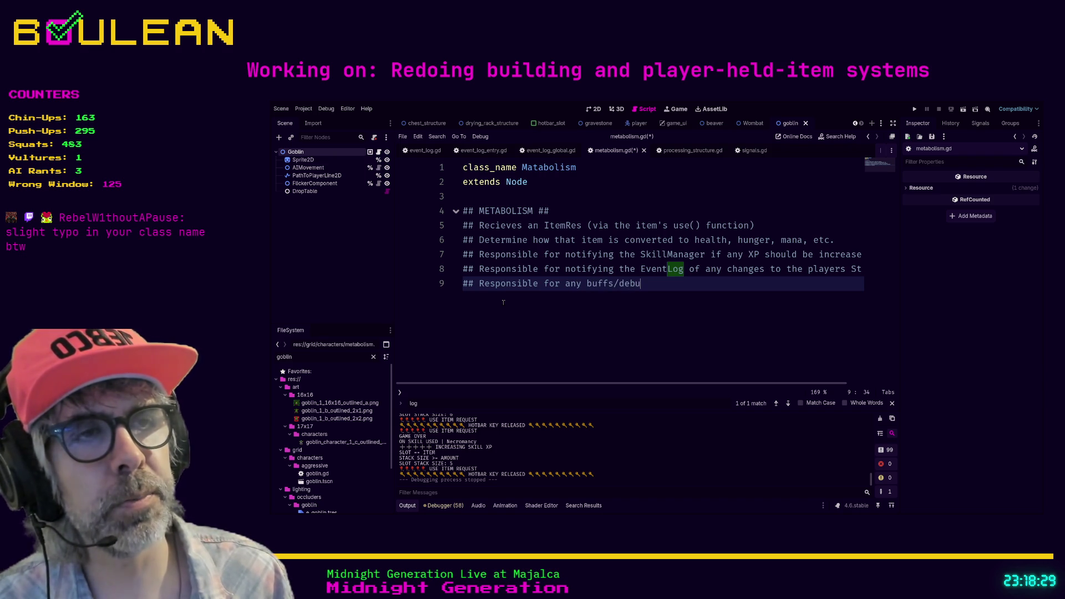
pyautogui.write('ffs')
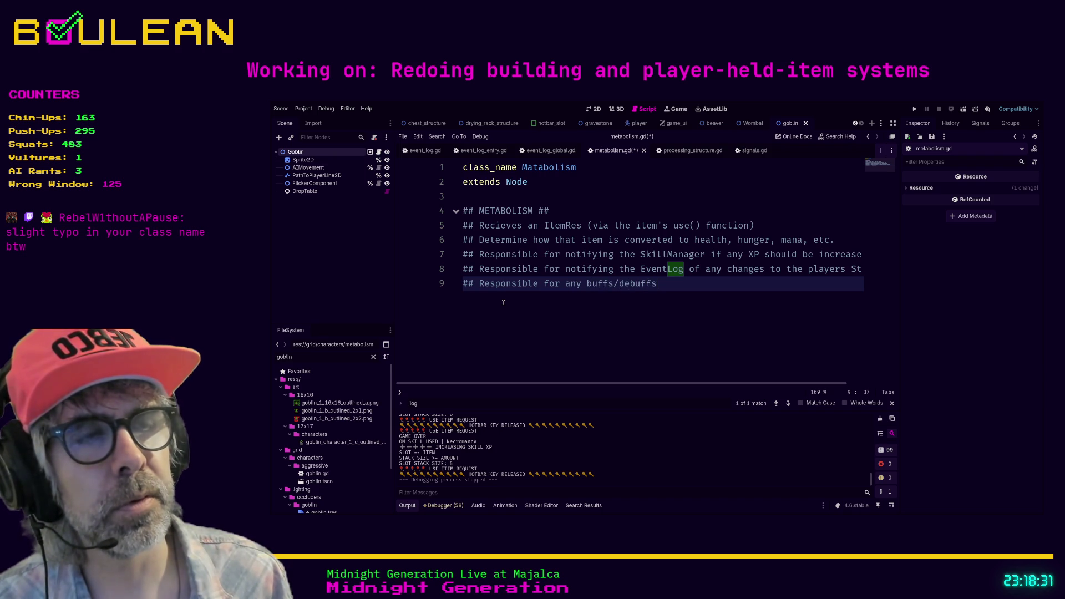
pyautogui.press('BackSpace')
pyautogui.press('BackSpace')
pyautogui.press('BackSpace')
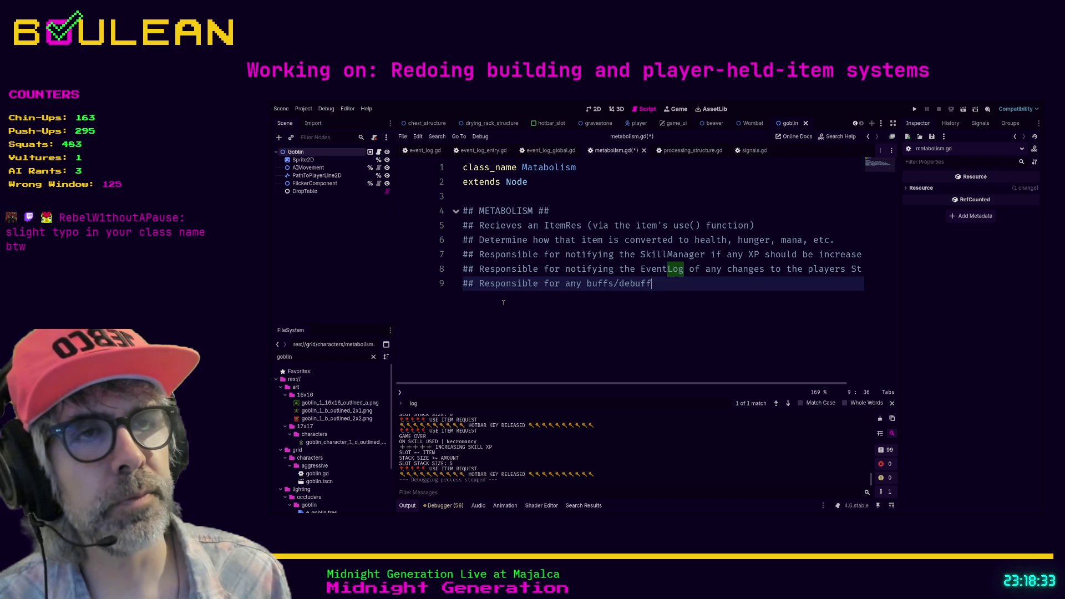
pyautogui.write('the ')
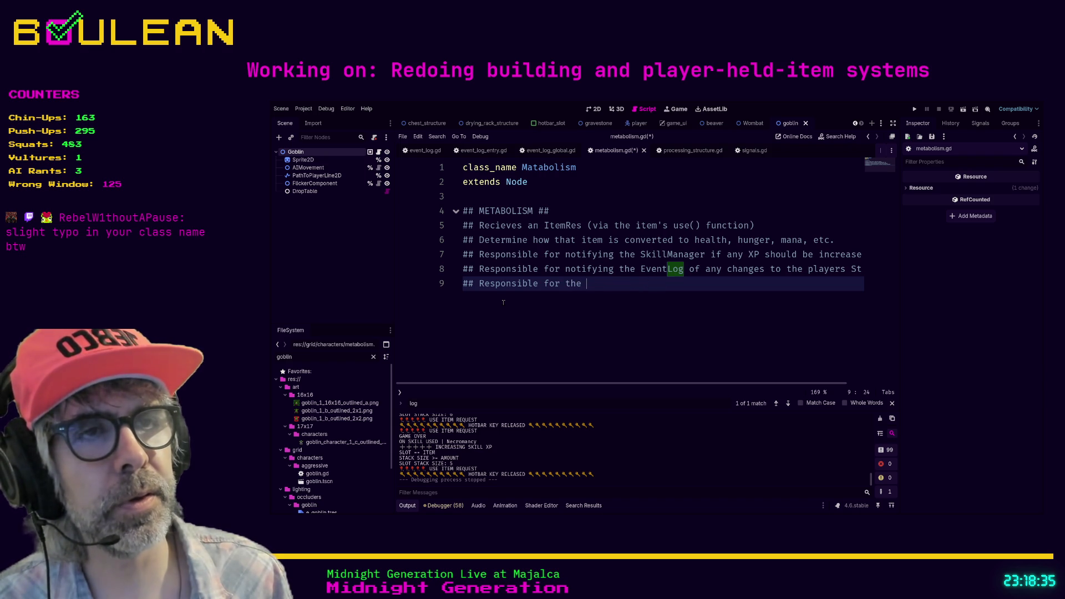
pyautogui.write('time/cooldown o')
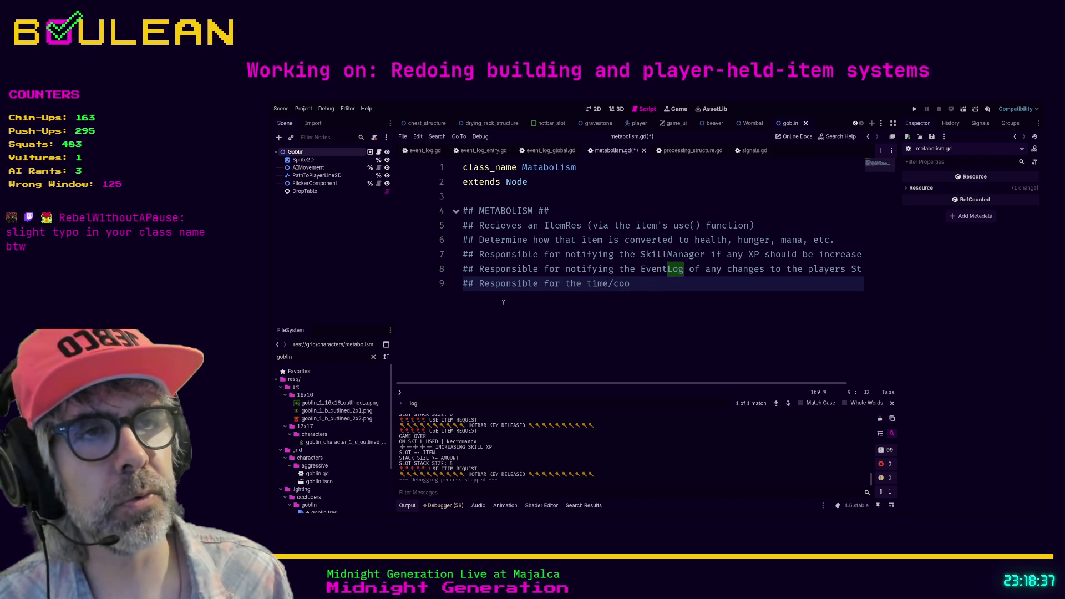
pyautogui.write('f any ')
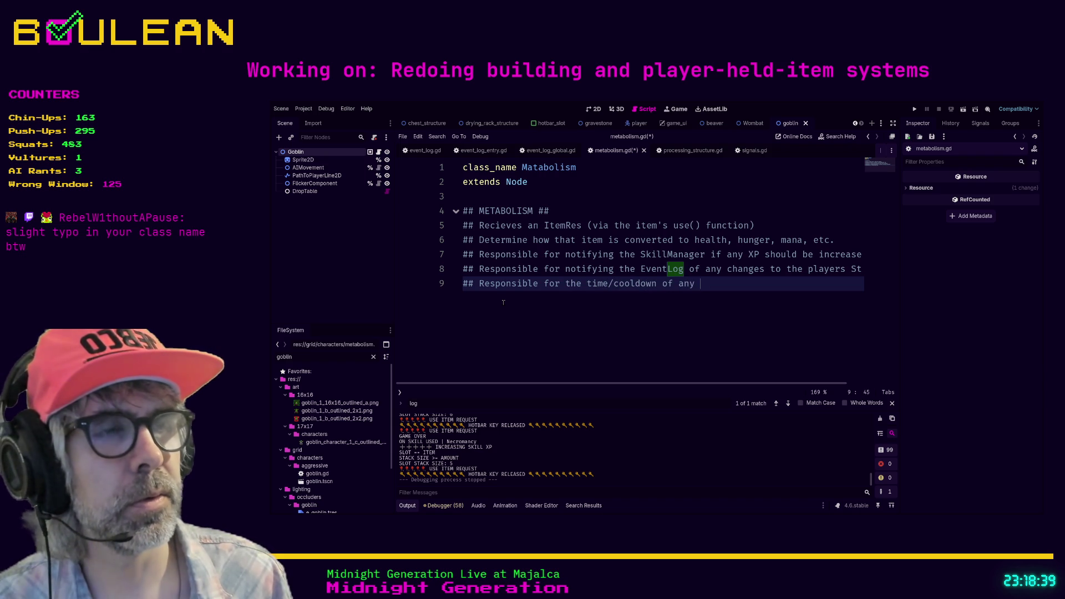
pyautogui.write('buffs and d')
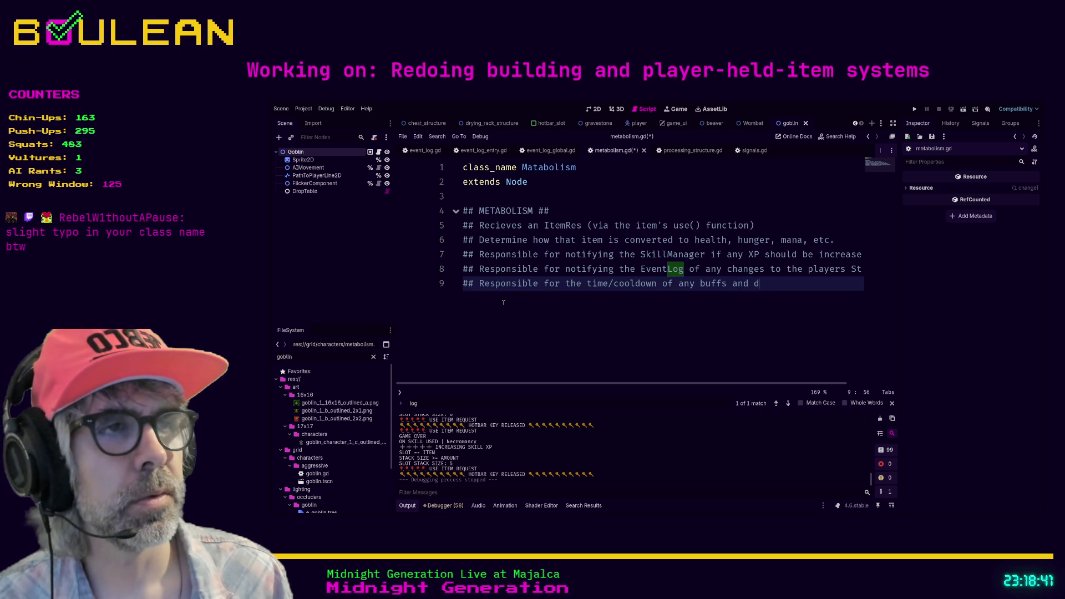
pyautogui.write('ebuffyt')
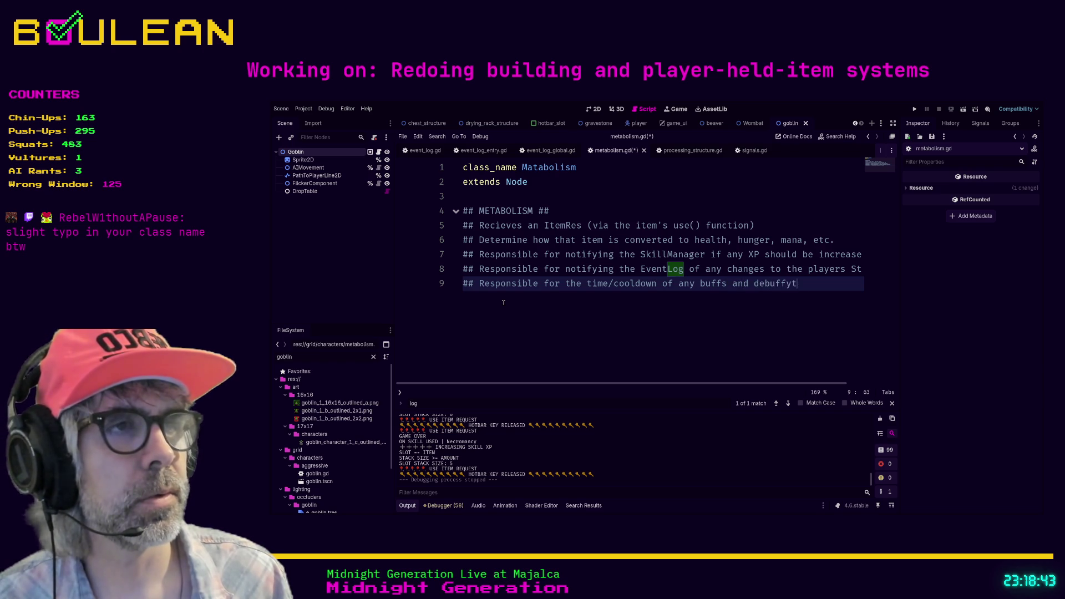
pyautogui.press('BackSpace')
pyautogui.press('BackSpace')
pyautogui.write('s')
pyautogui.press('Return')
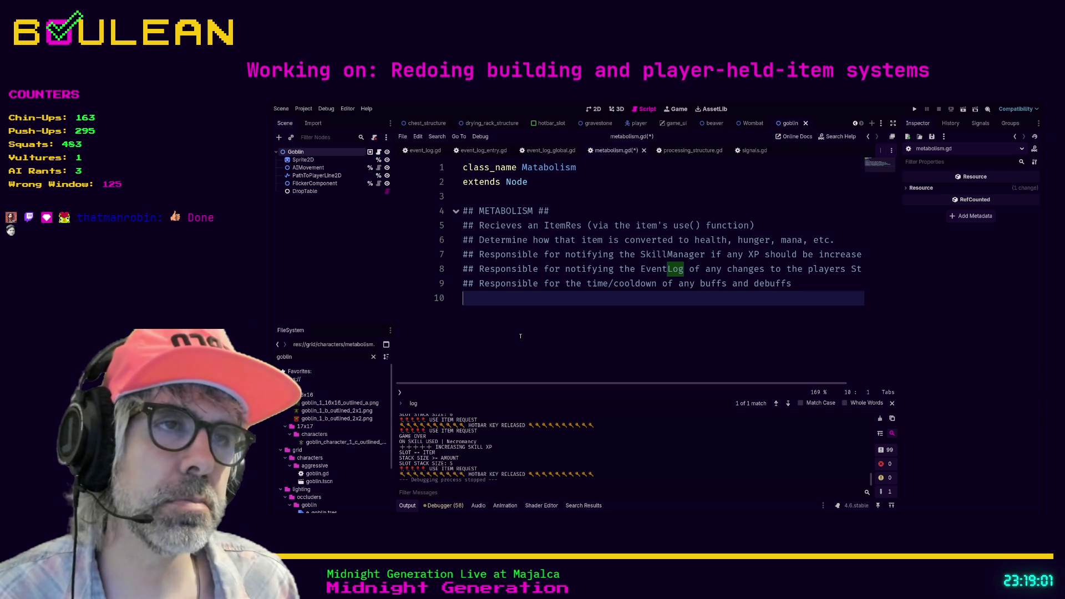
pyautogui.press('Left')
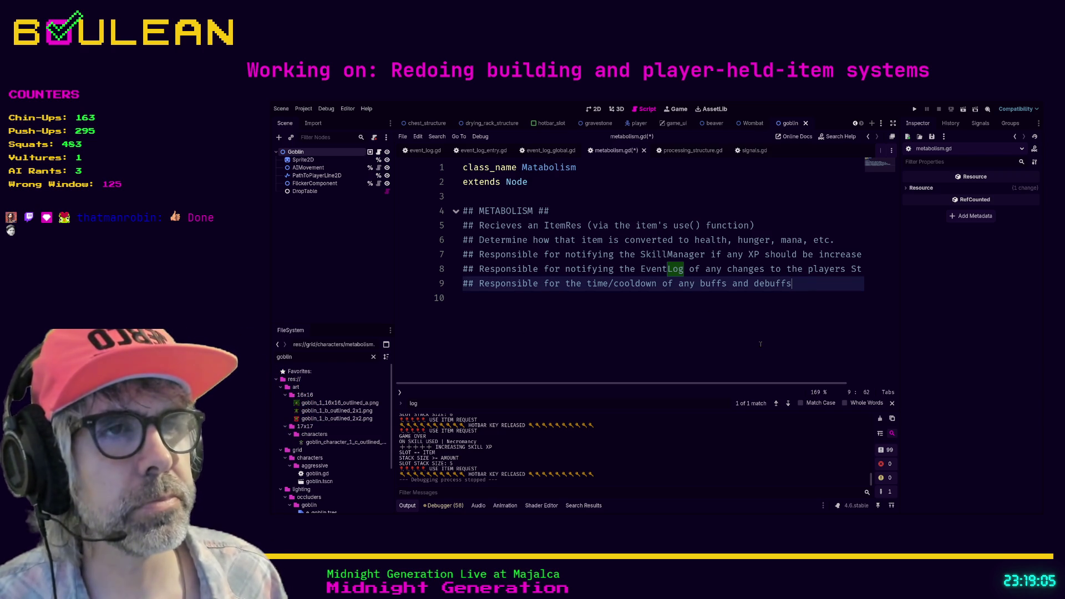
pyautogui.press('BackSpace')
pyautogui.press('BackSpace')
pyautogui.press('BackSpace')
pyautogui.press('BackSpace')
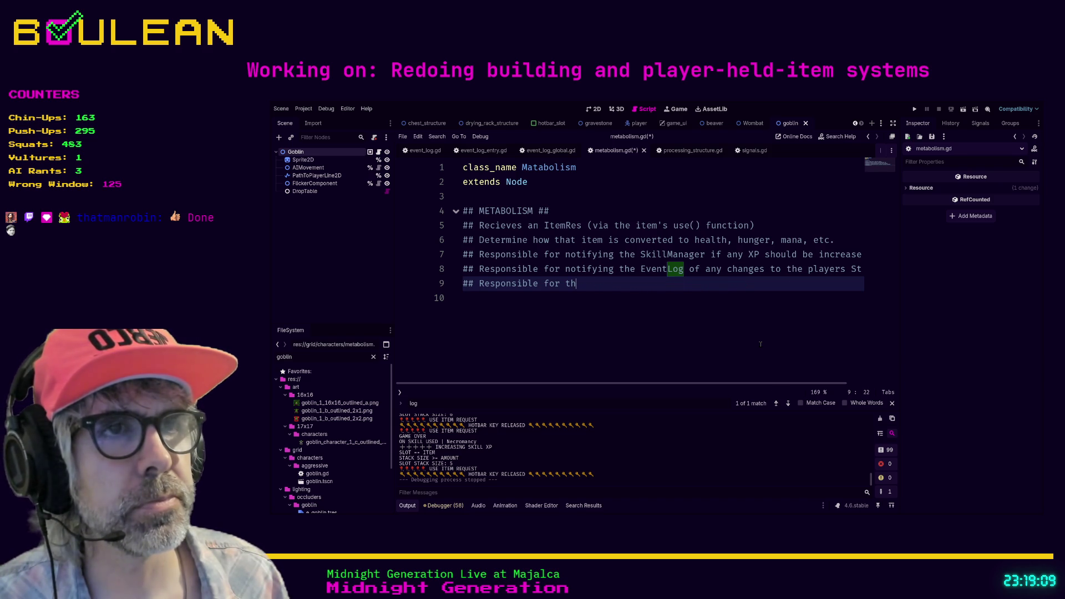
pyautogui.press('Return')
pyautogui.press('Return')
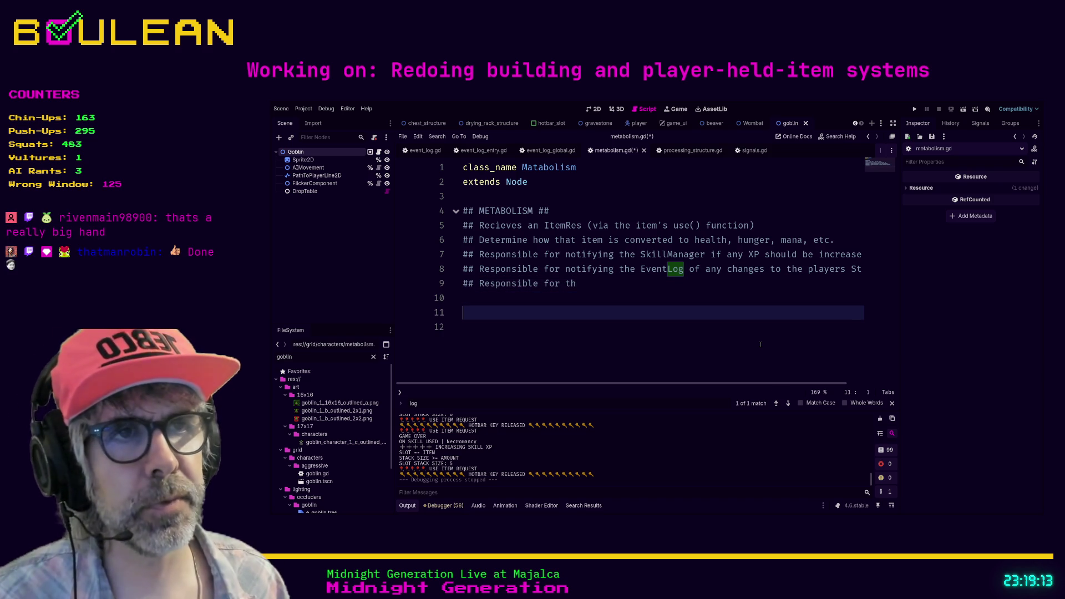
pyautogui.hotkey('ctrl', 'z')
pyautogui.hotkey('ctrl', 'z')
pyautogui.hotkey('ctrl', 'z')
pyautogui.press('Return')
pyautogui.press('Return')
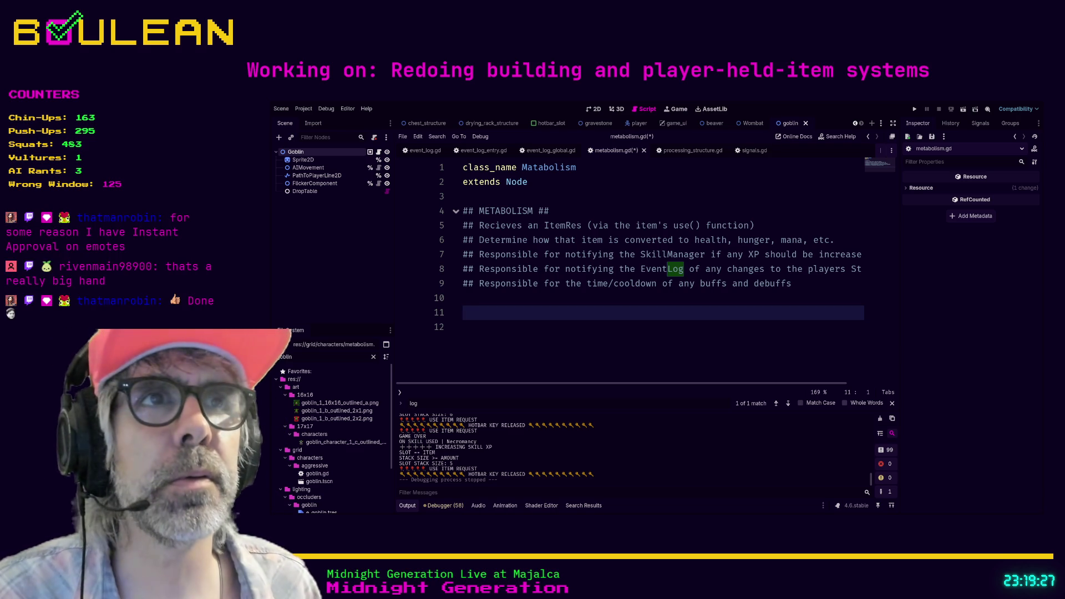
# Step: Fix the 'Matabolism' typo so line 1 reads class_name Metabolism
pyautogui.click(531, 167)
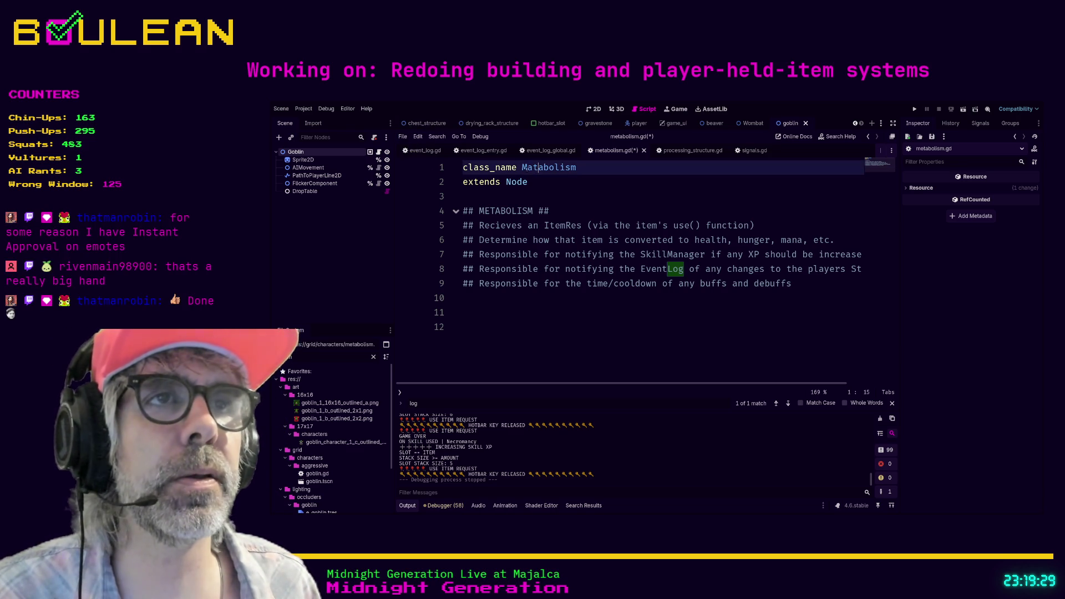
pyautogui.press('BackSpace')
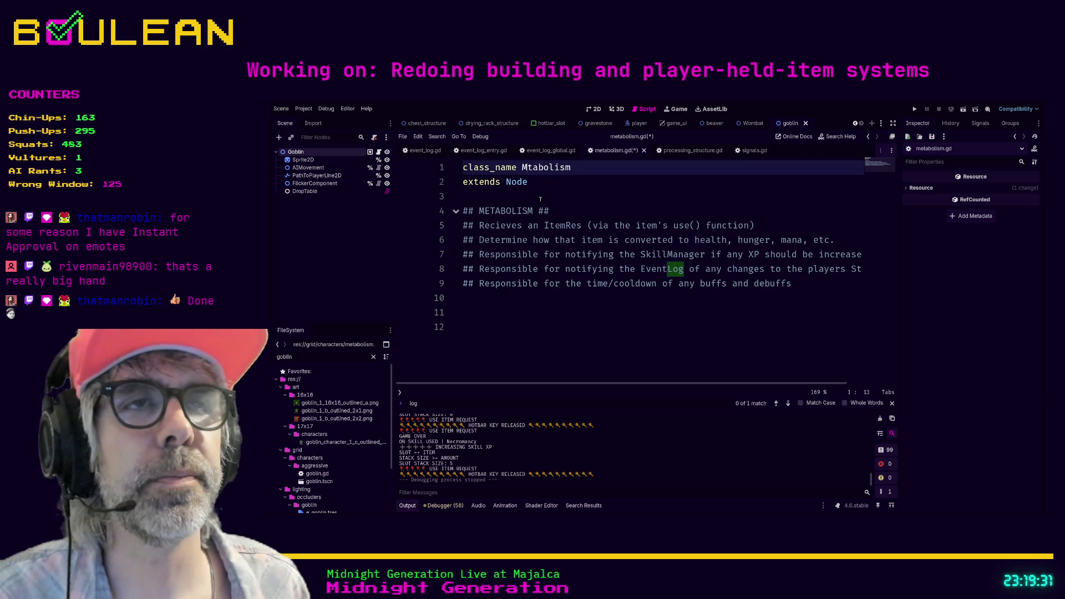
pyautogui.write('e')
pyautogui.click(555, 195)
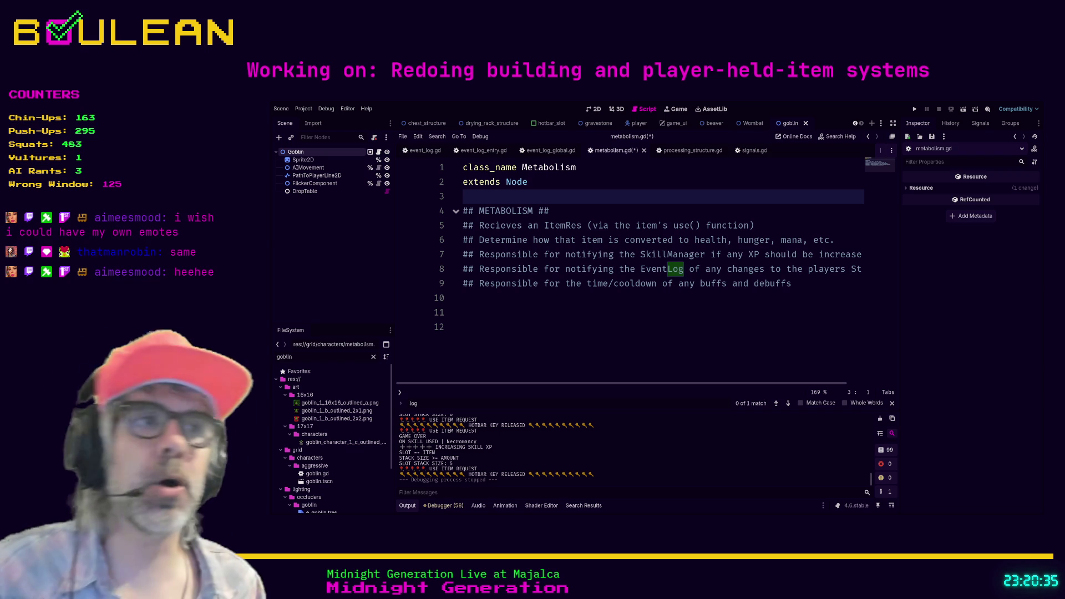
# Step: Add doc comments for starvin effects and health drain when starving (hunger = 0)
pyautogui.click(518, 300)
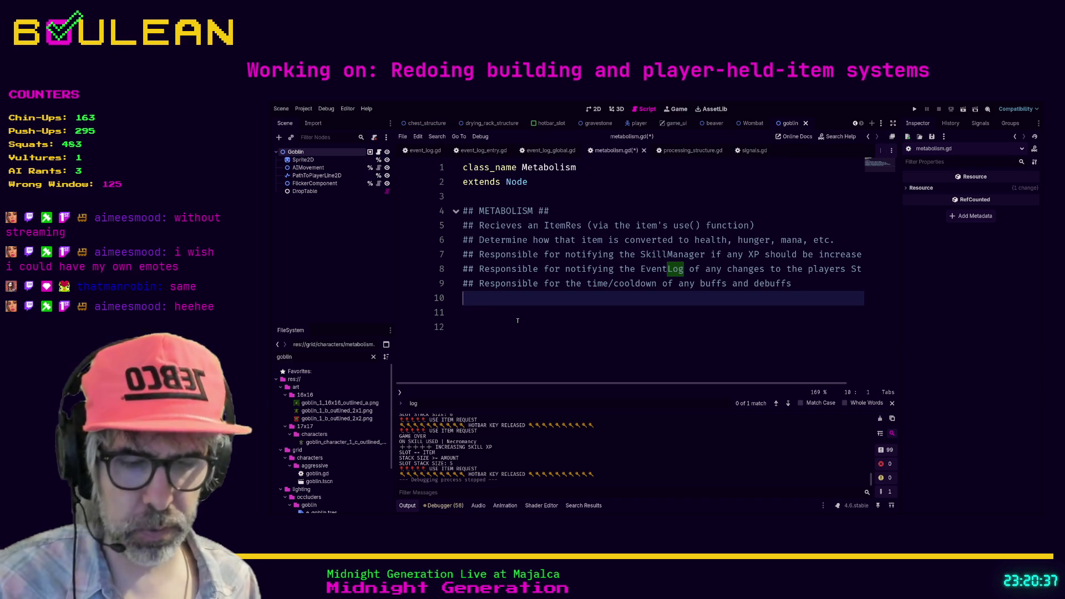
pyautogui.write('## Responsib')
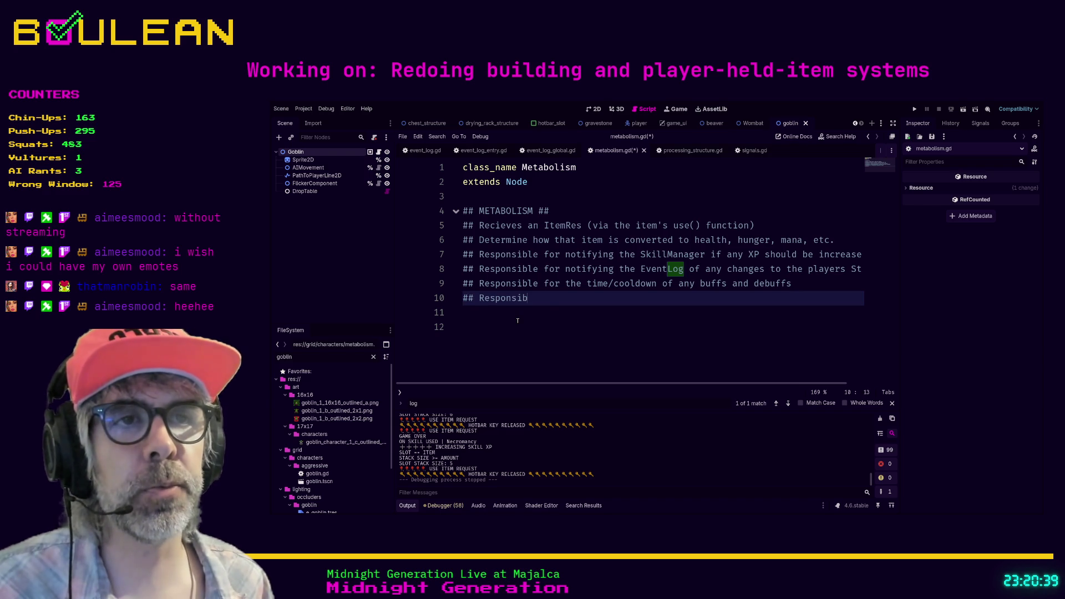
pyautogui.write('le for heal')
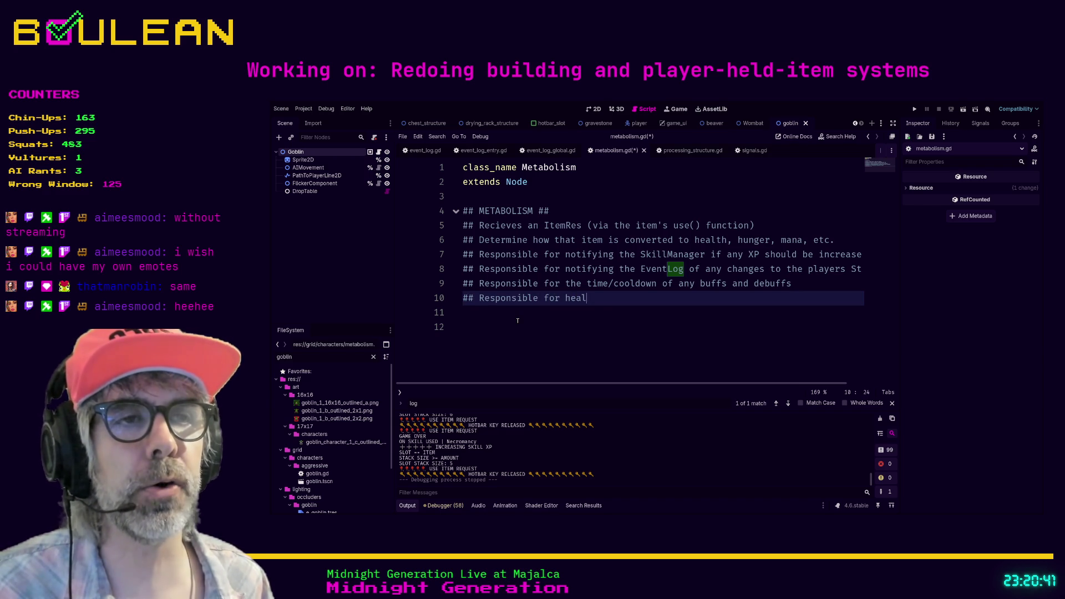
pyautogui.write('th drain ')
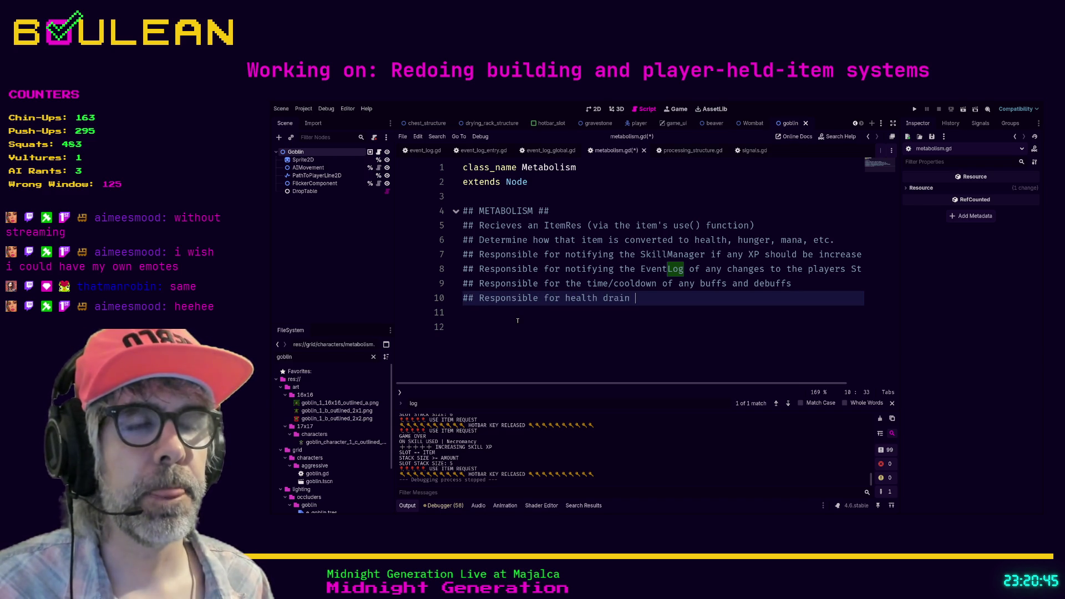
pyautogui.write('when star')
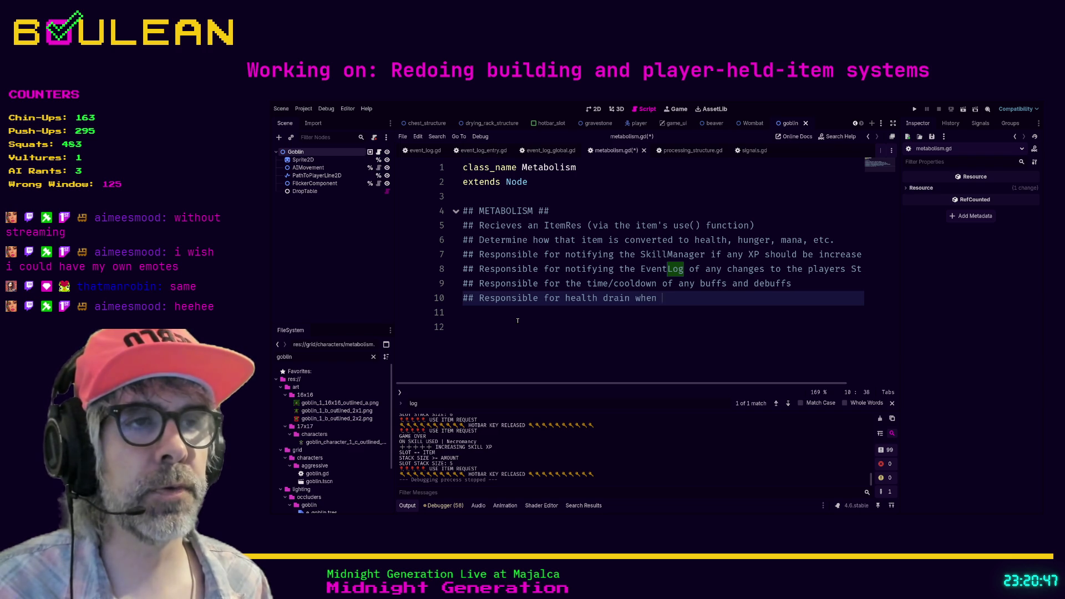
pyautogui.write('ving (')
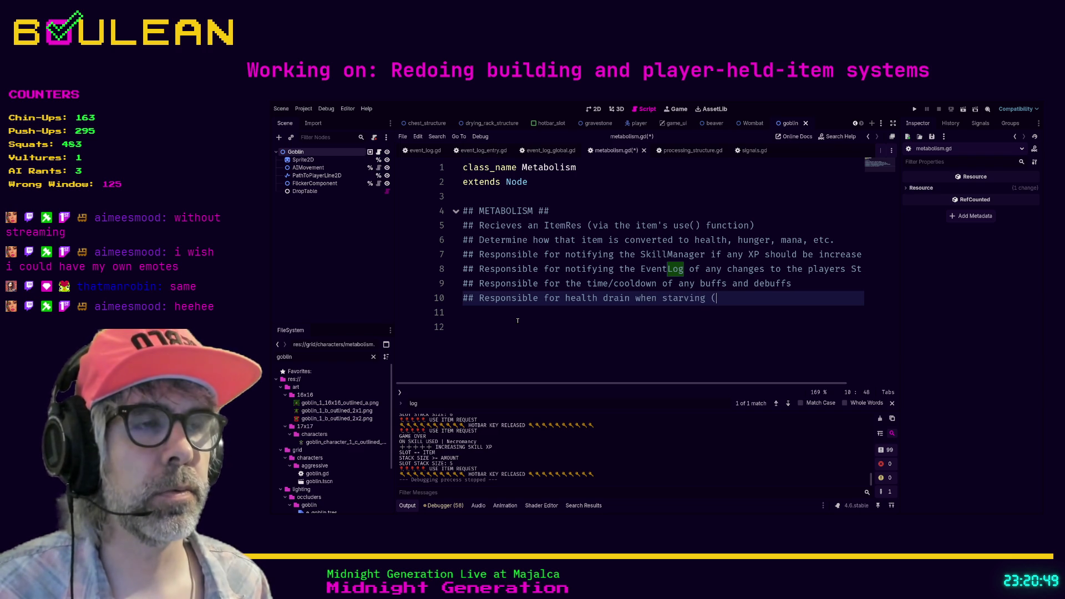
pyautogui.write('hunger ')
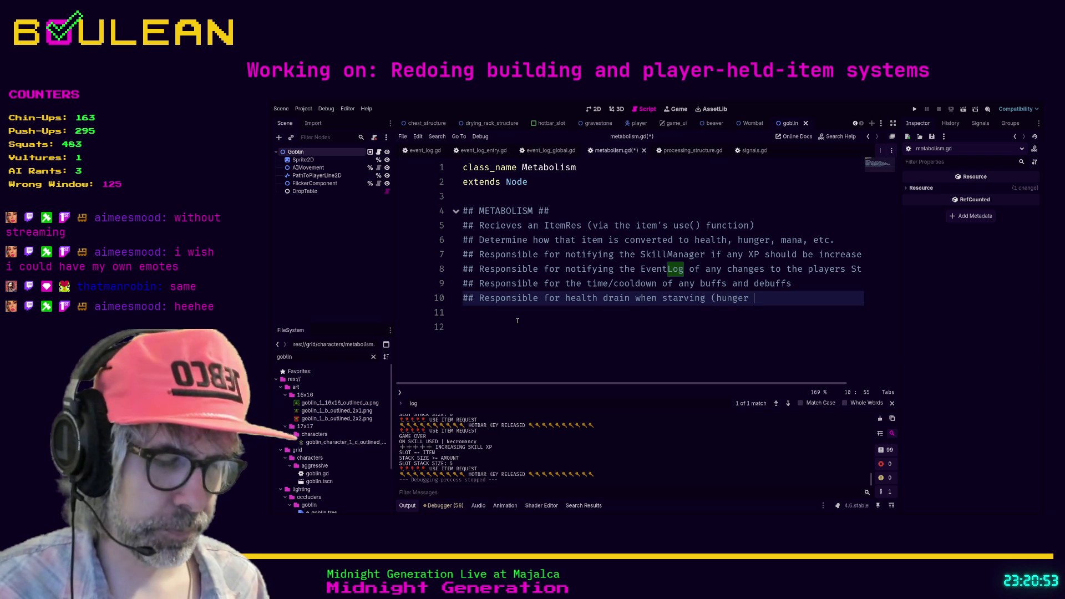
pyautogui.write('= 0)')
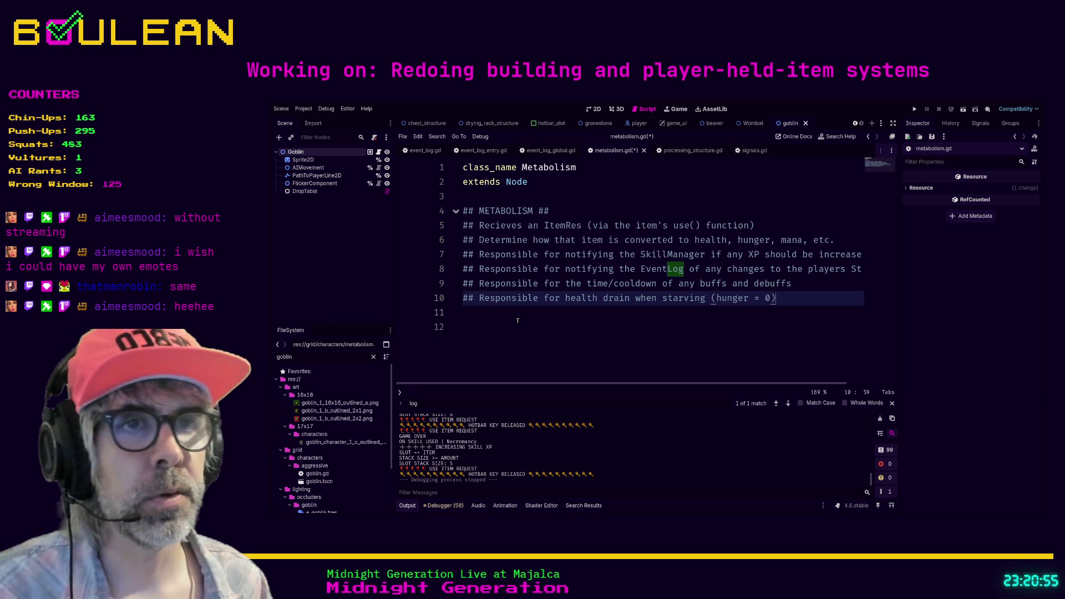
pyautogui.press('Return')
pyautogui.press('Up')
pyautogui.write('## Res')
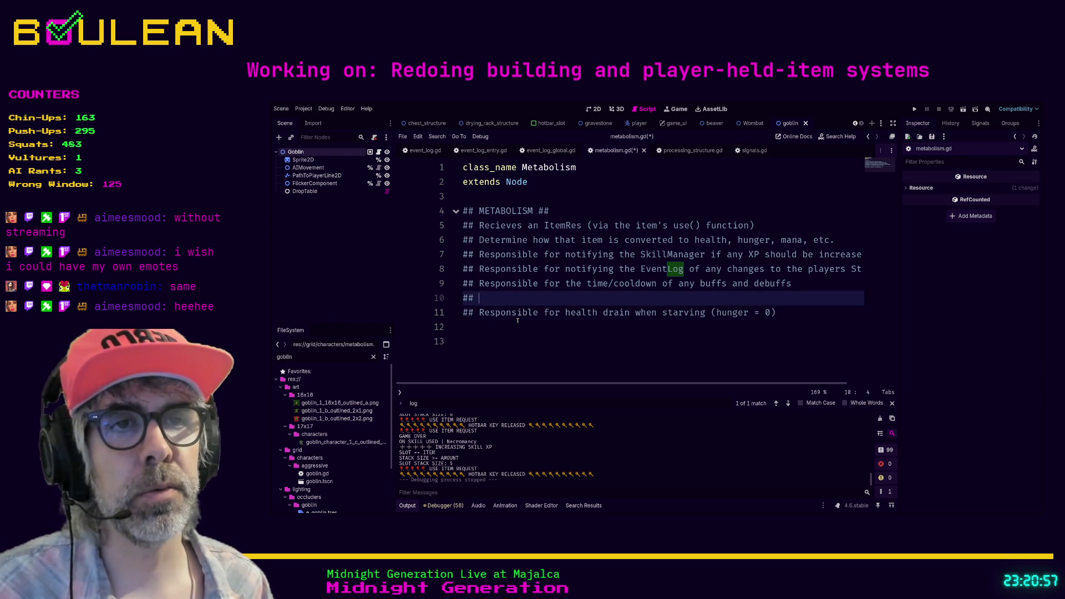
pyautogui.write('pon')
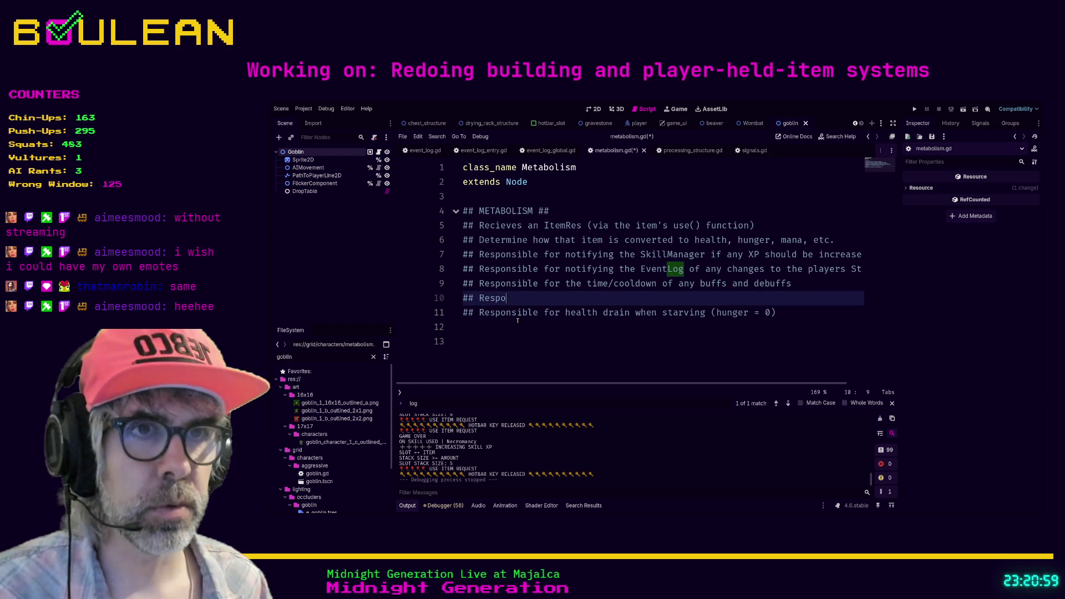
pyautogui.write('sible for star')
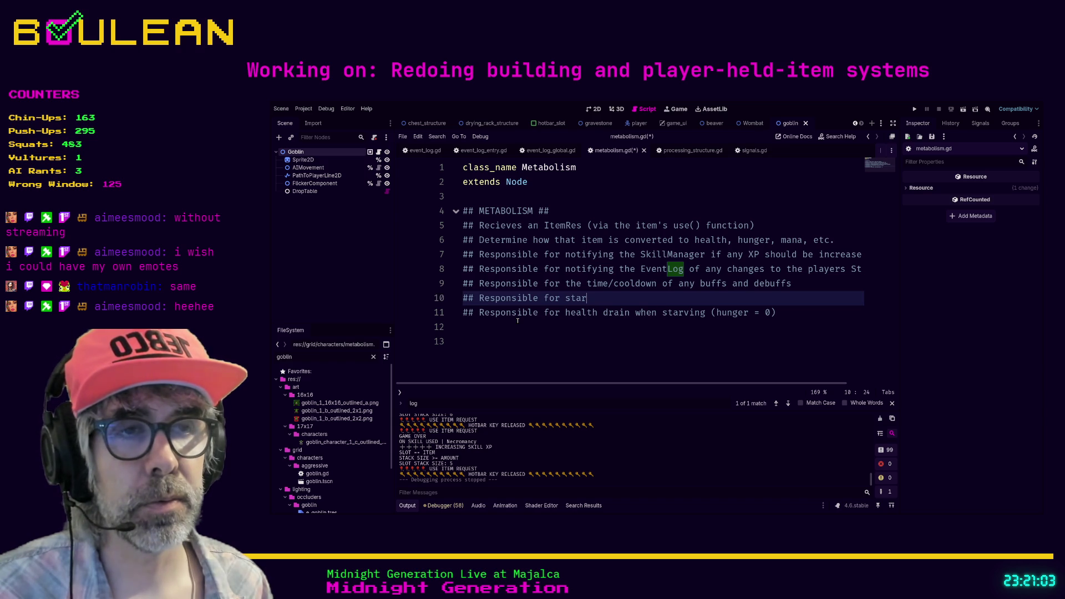
pyautogui.write('vin effects')
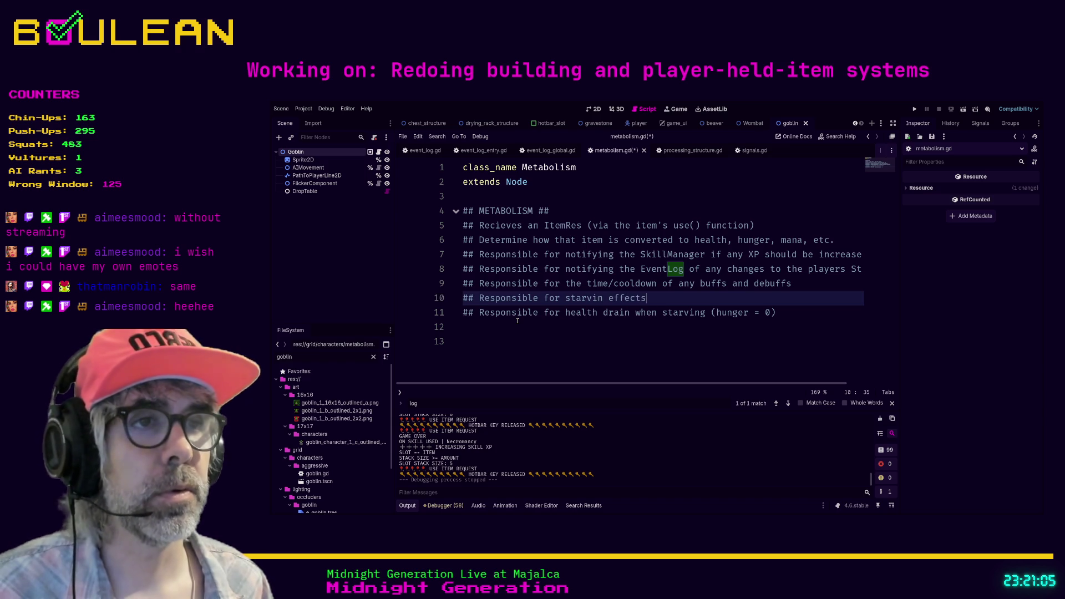
pyautogui.press('Down')
pyautogui.press('Down')
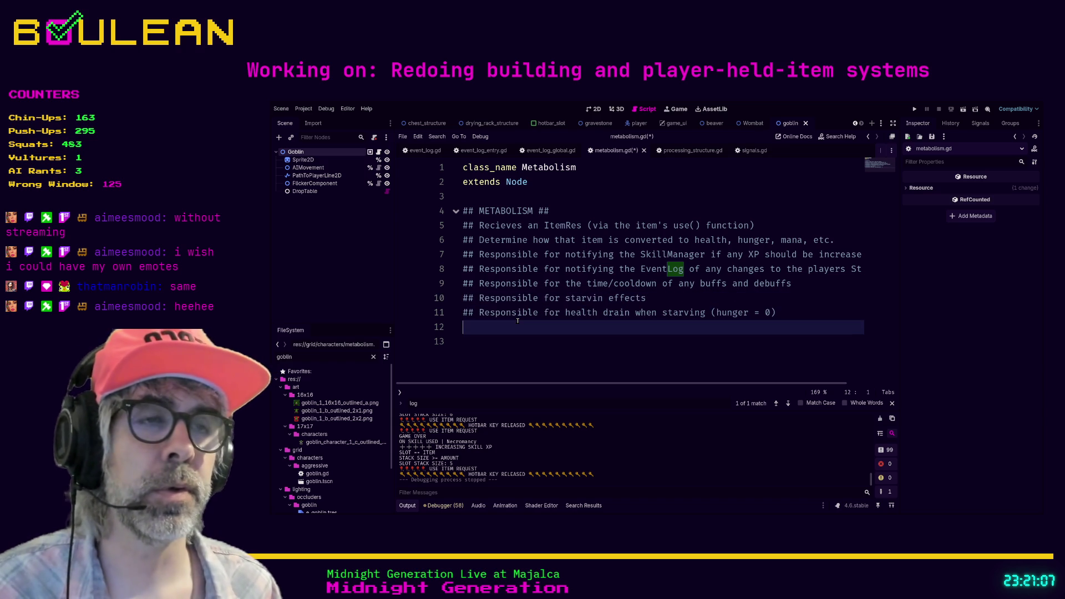
pyautogui.press('Return')
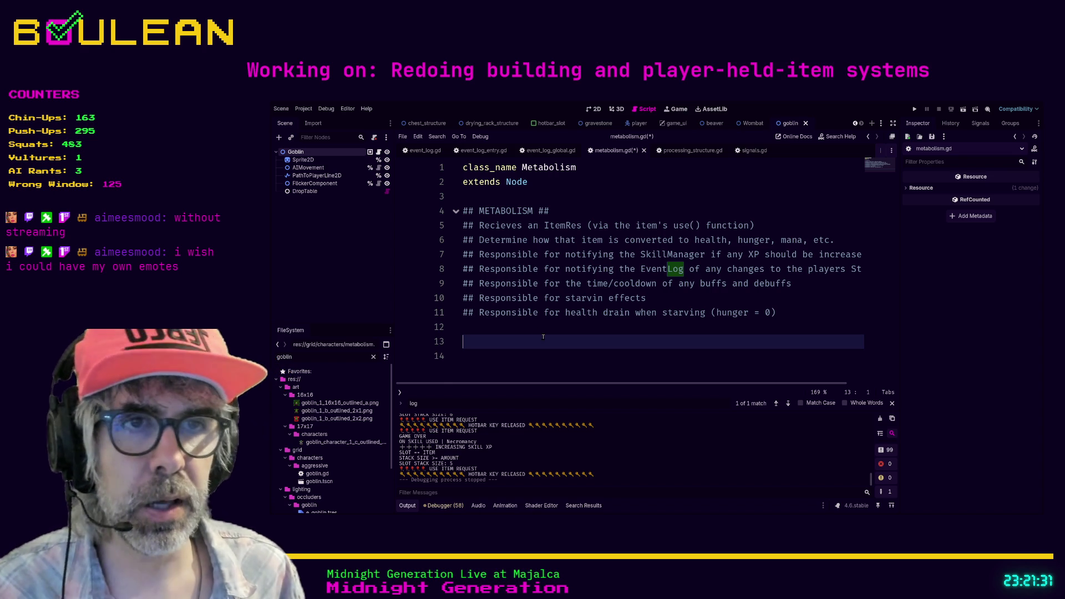
# Step: Add func ingest(item: ItemRes) -> void: with the doc comment '## The player eats something'
pyautogui.press('Return')
pyautogui.press('Return')
pyautogui.write('func ')
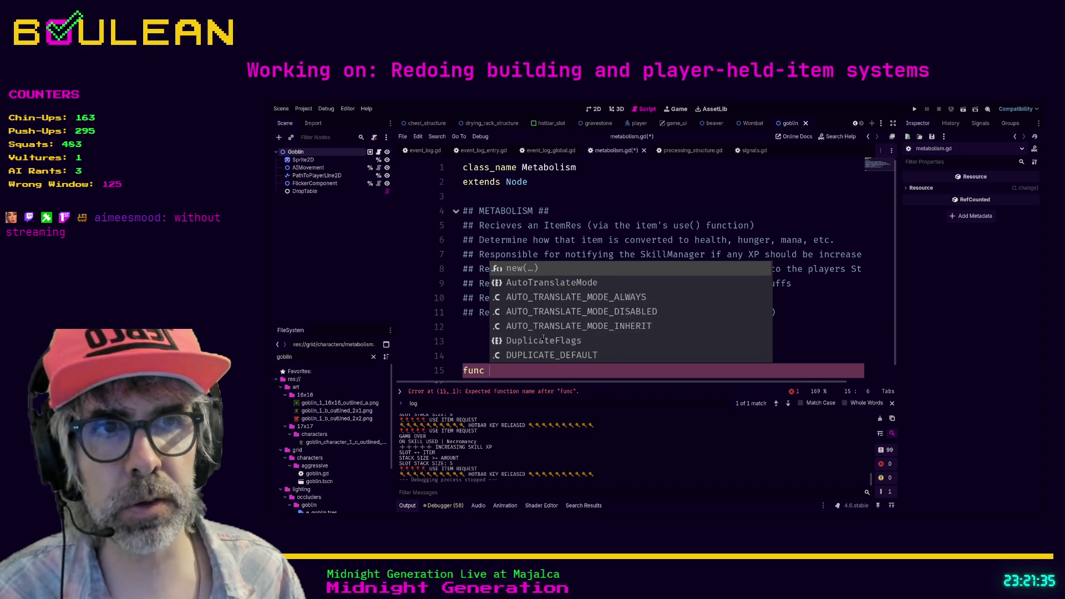
pyautogui.write('ingest')
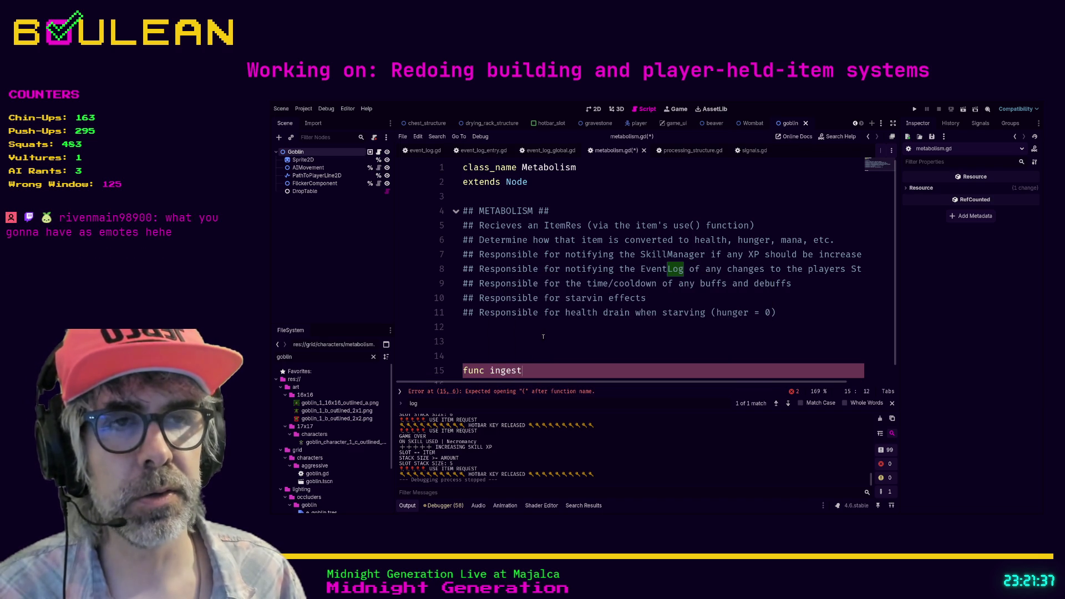
pyautogui.write('() -> void')
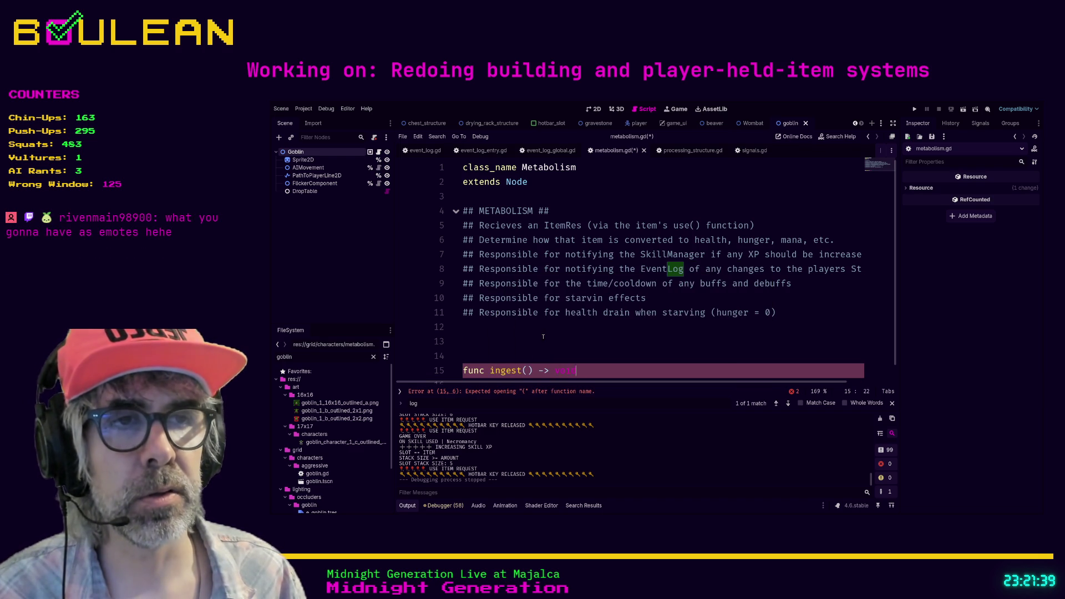
pyautogui.write(':')
pyautogui.press('Return')
pyautogui.write('## ')
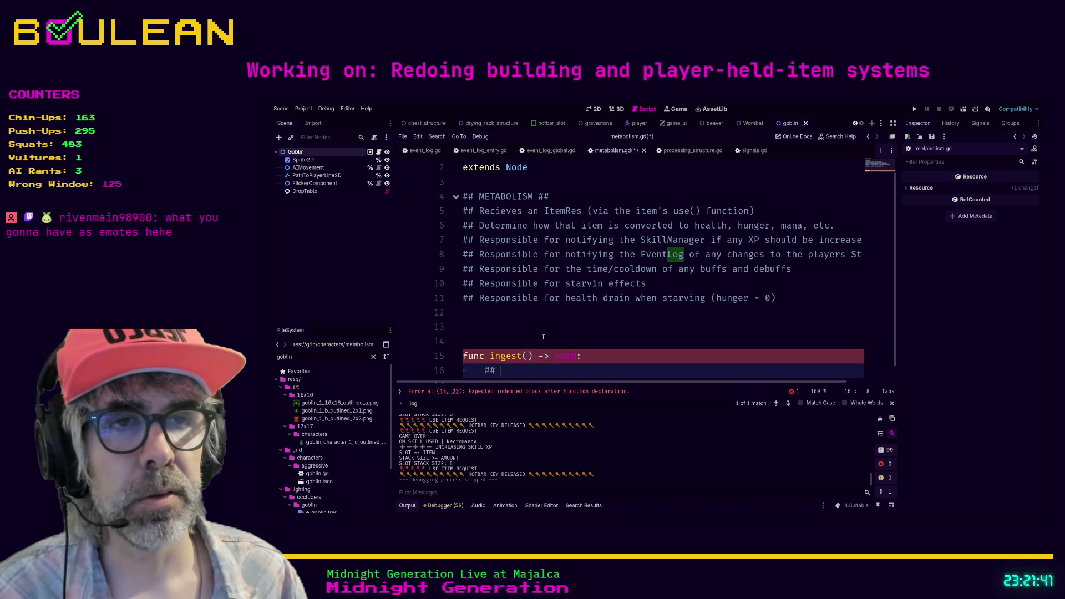
pyautogui.write('The playe')
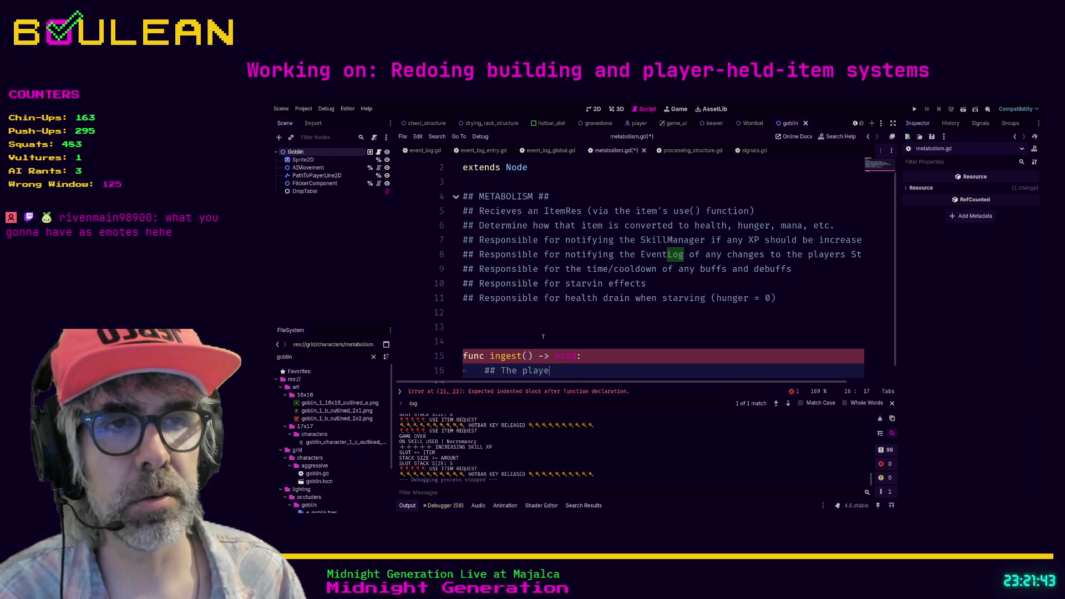
pyautogui.write('r eats somet')
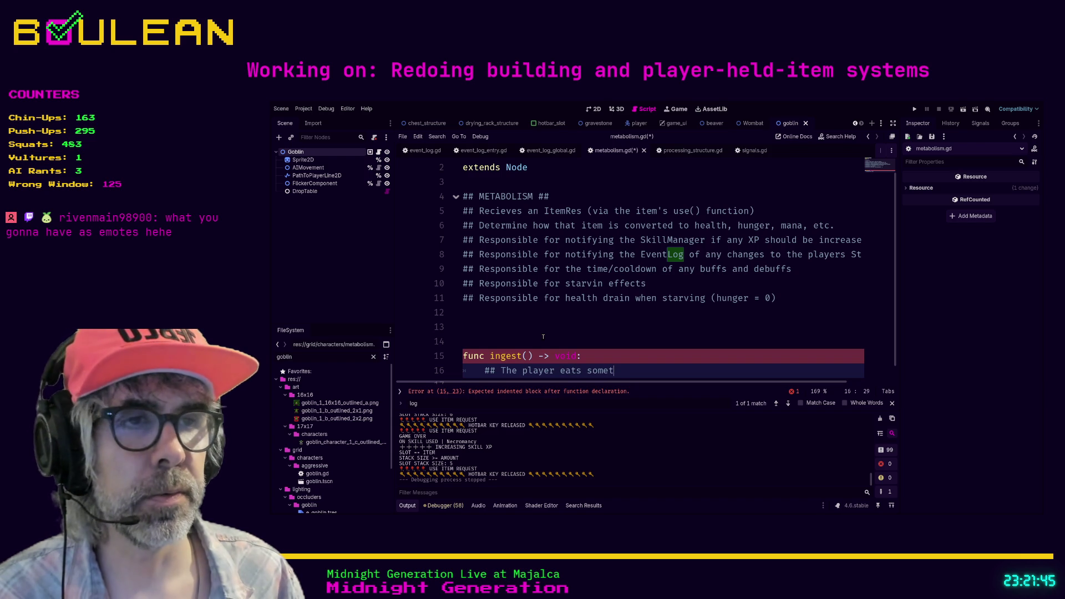
pyautogui.write('hing')
pyautogui.press('Up')
pyautogui.press('Left')
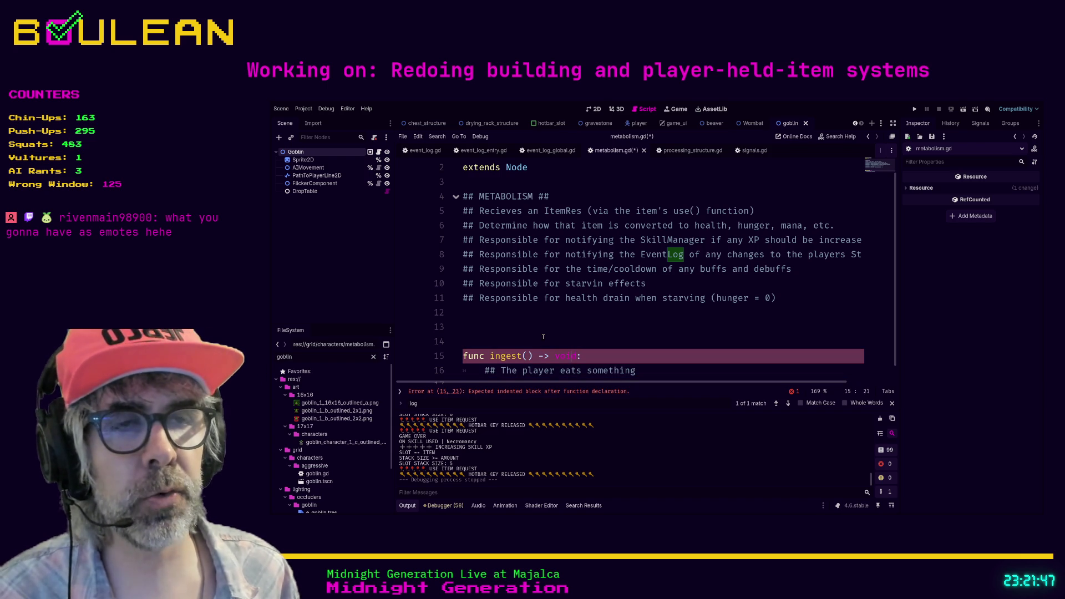
pyautogui.press('Left')
pyautogui.press('Left')
pyautogui.press('Left')
pyautogui.press('Left')
pyautogui.press('Left')
pyautogui.press('Left')
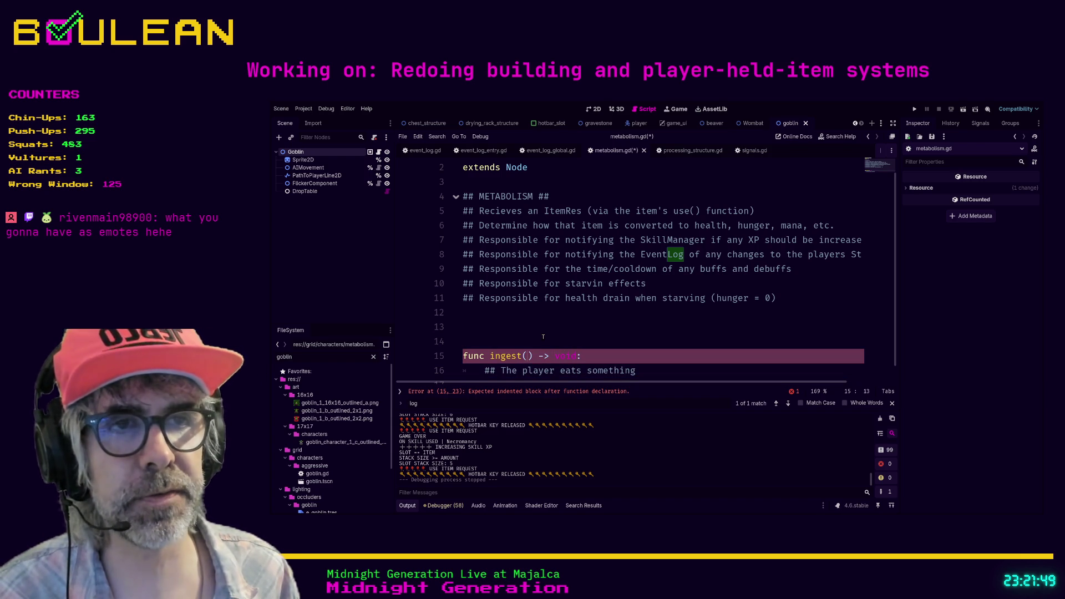
pyautogui.write('item: ItemRes')
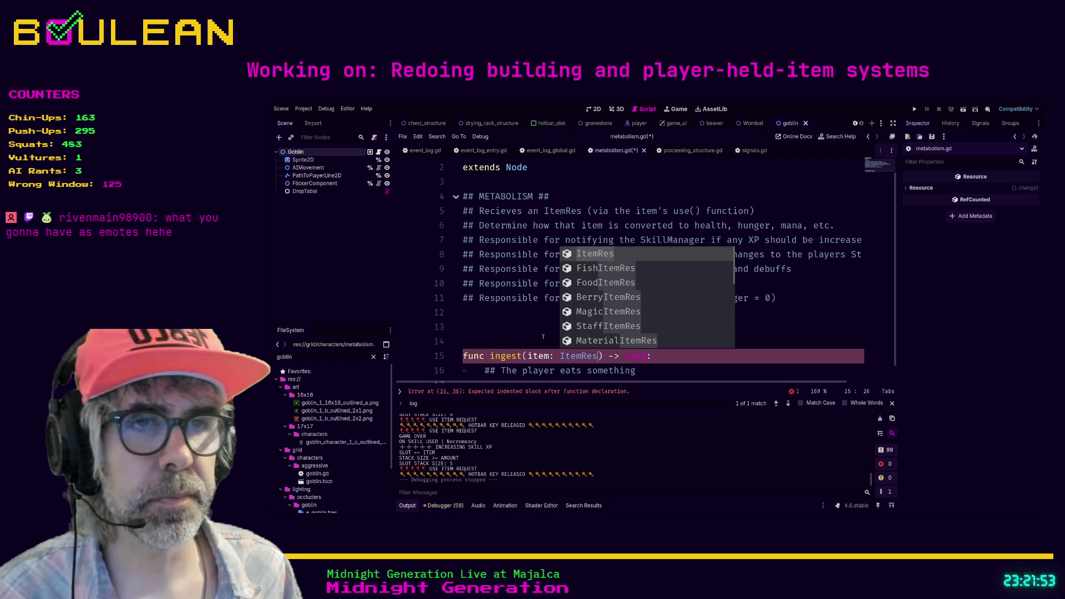
pyautogui.click(650, 368)
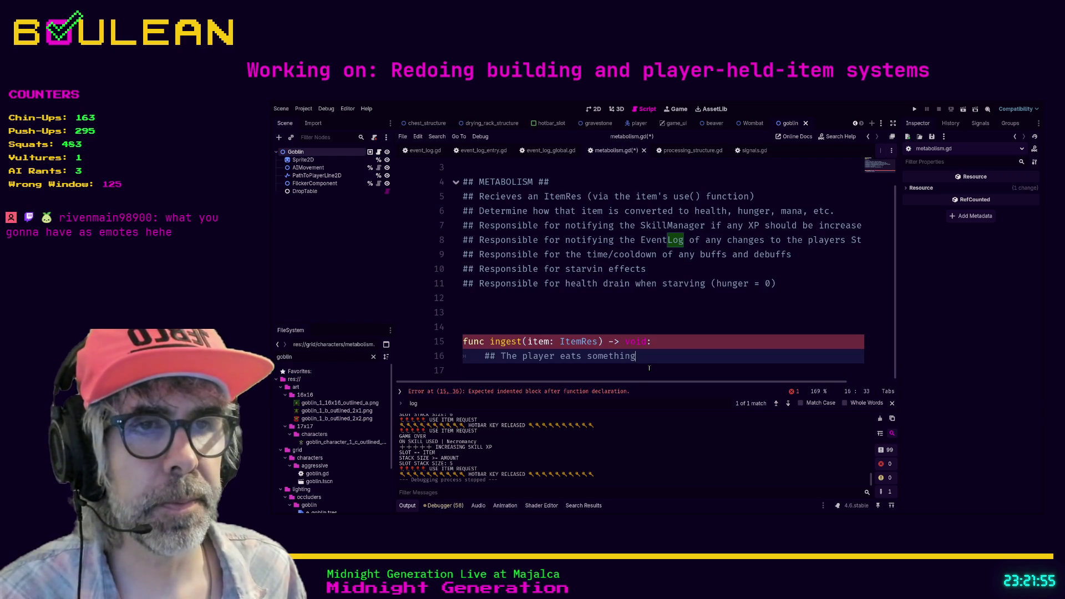
pyautogui.click(597, 369)
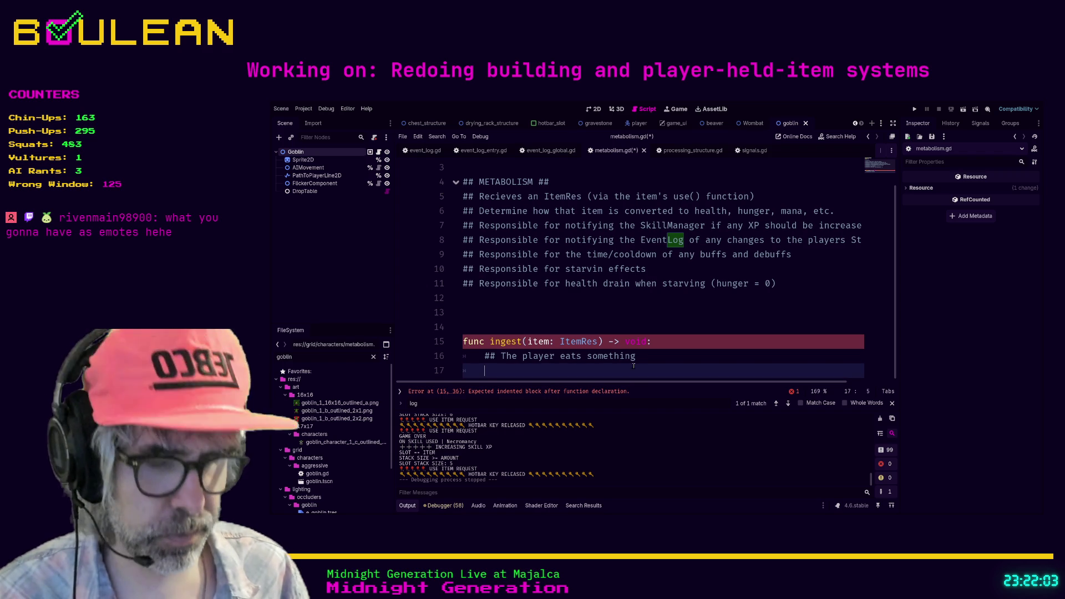
# Step: Give ingest a placeholder pass body
pyautogui.press('Tab')
pyautogui.write('pass')
pyautogui.scroll(1, 635, 349)
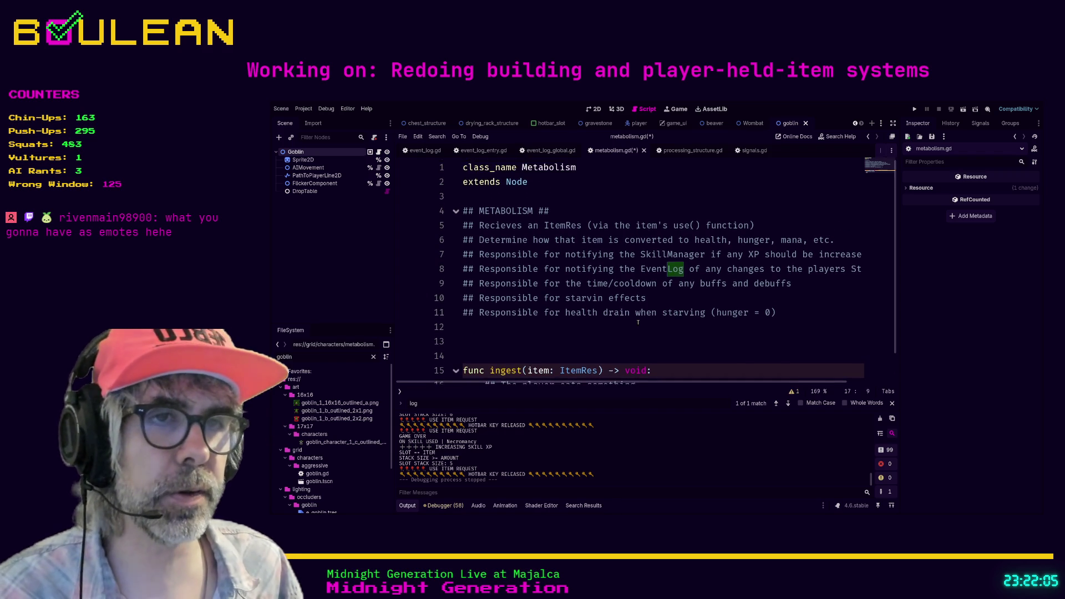
pyautogui.scroll(-1, 637, 333)
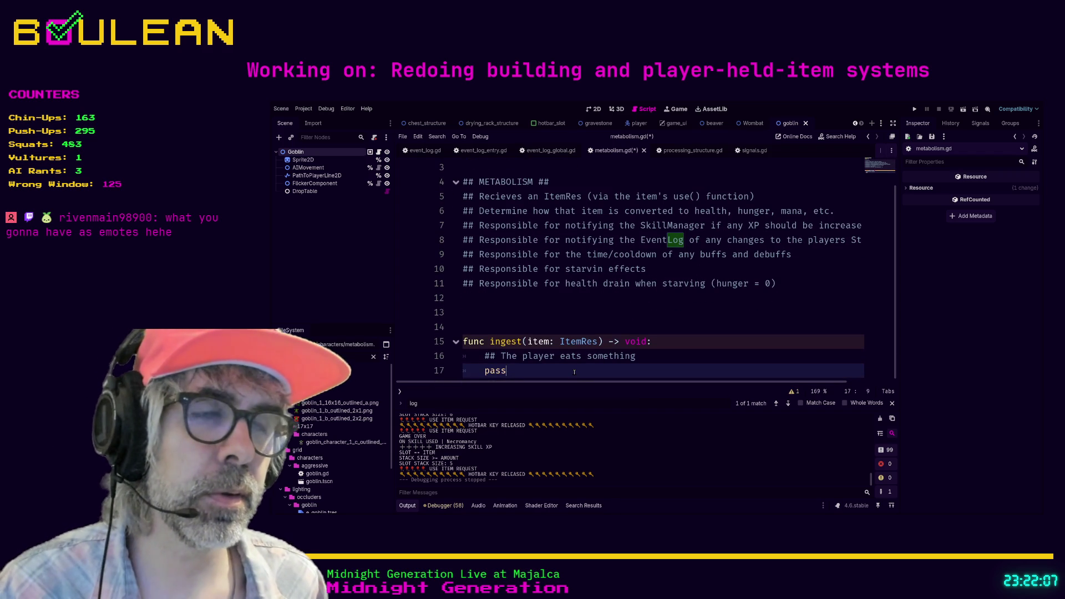
pyautogui.click(529, 341)
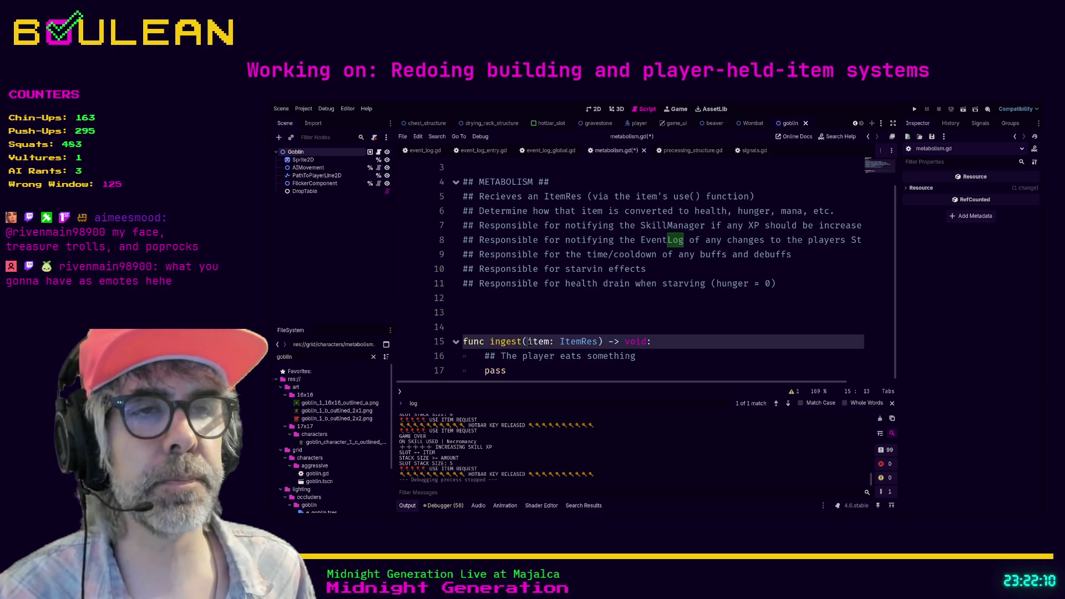
pyautogui.click(531, 371)
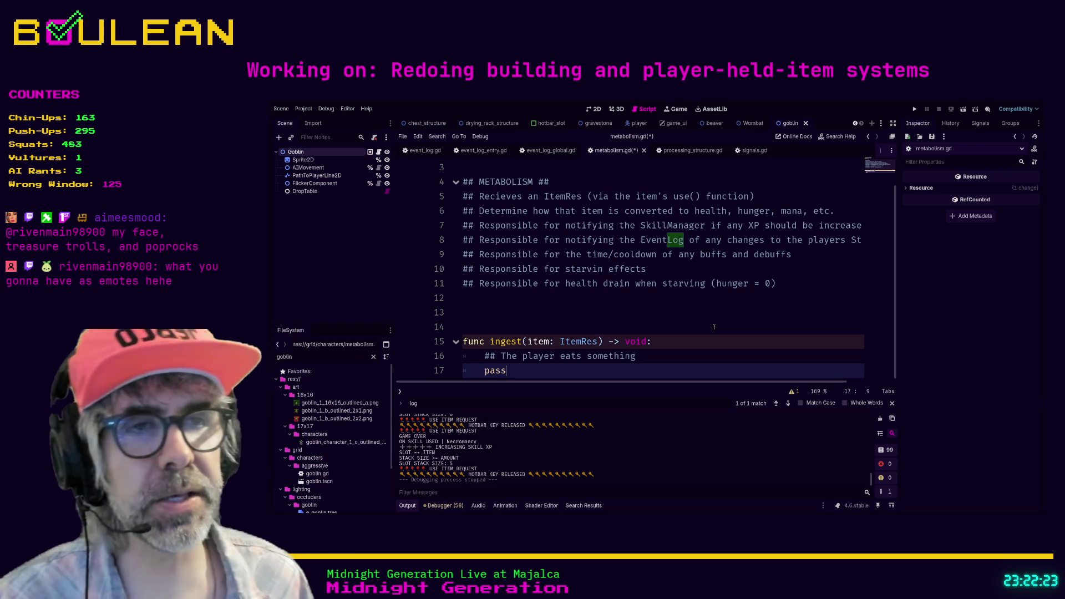
# Step: Add a Character-typed parameter before item: ItemRes and rename it to character
pyautogui.press('Up')
pyautogui.press('Up')
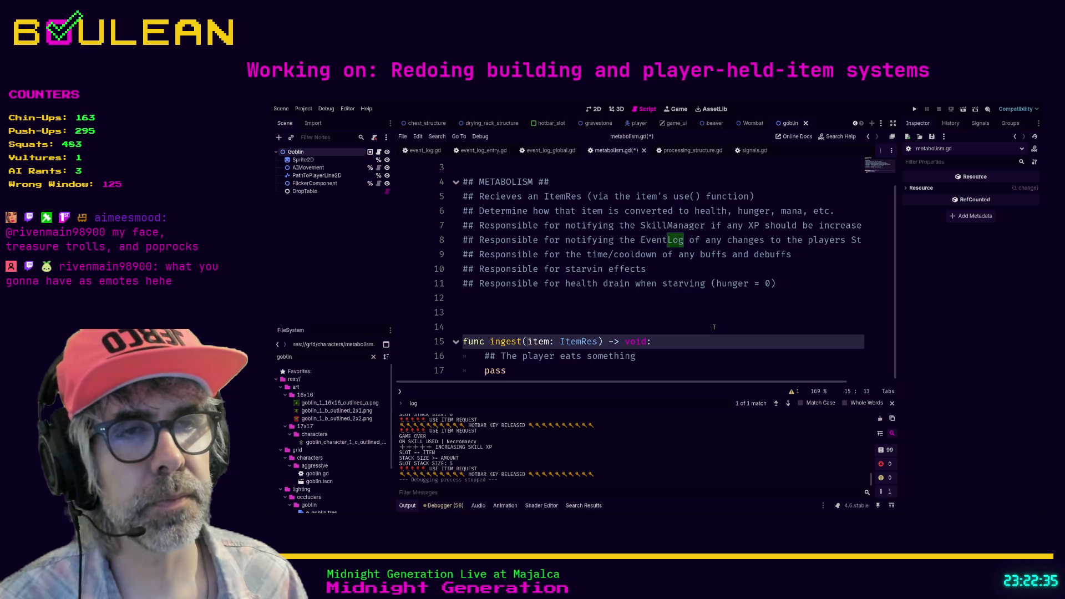
pyautogui.write('source')
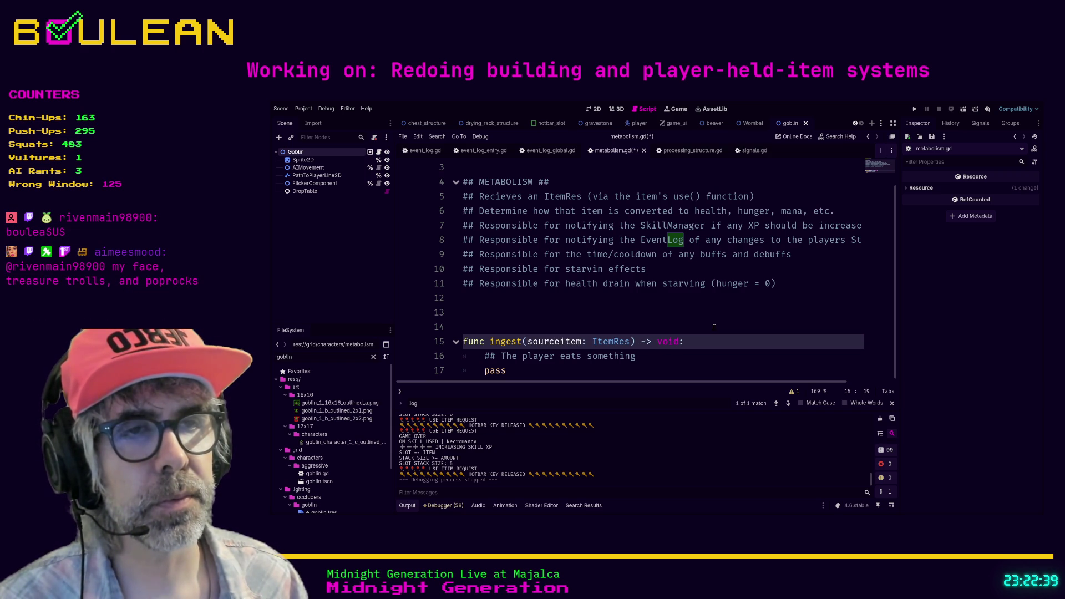
pyautogui.hotkey('ctrl', 'BackSpace')
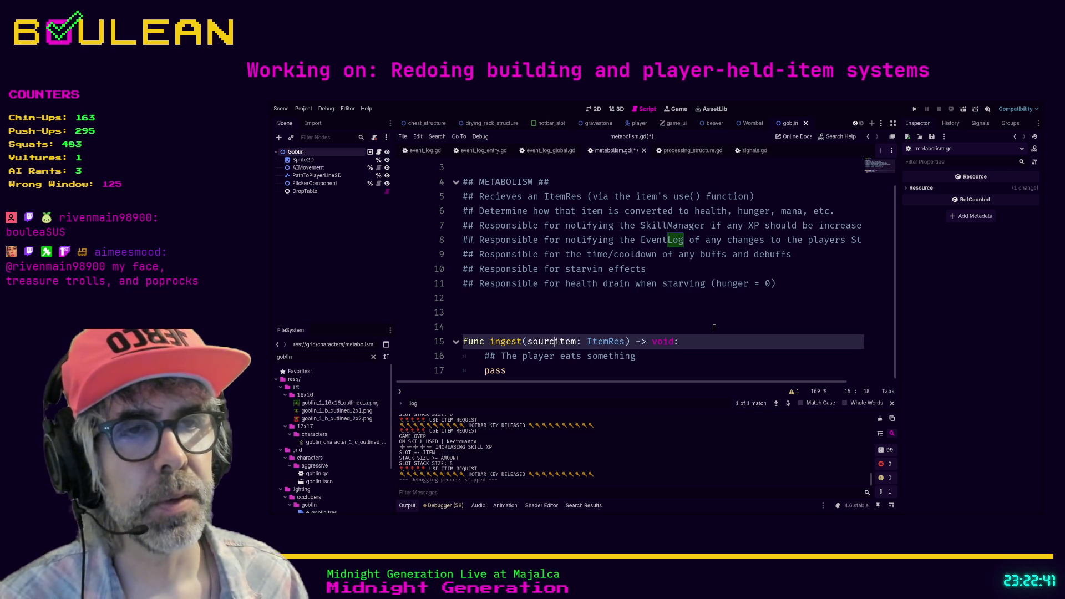
pyautogui.write('target: ')
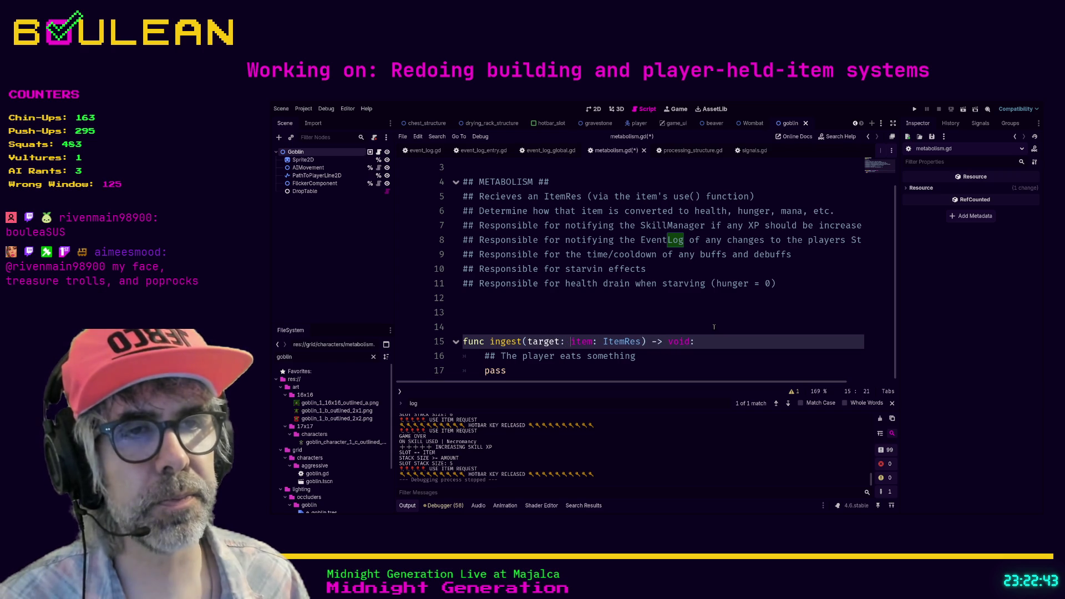
pyautogui.write('Character')
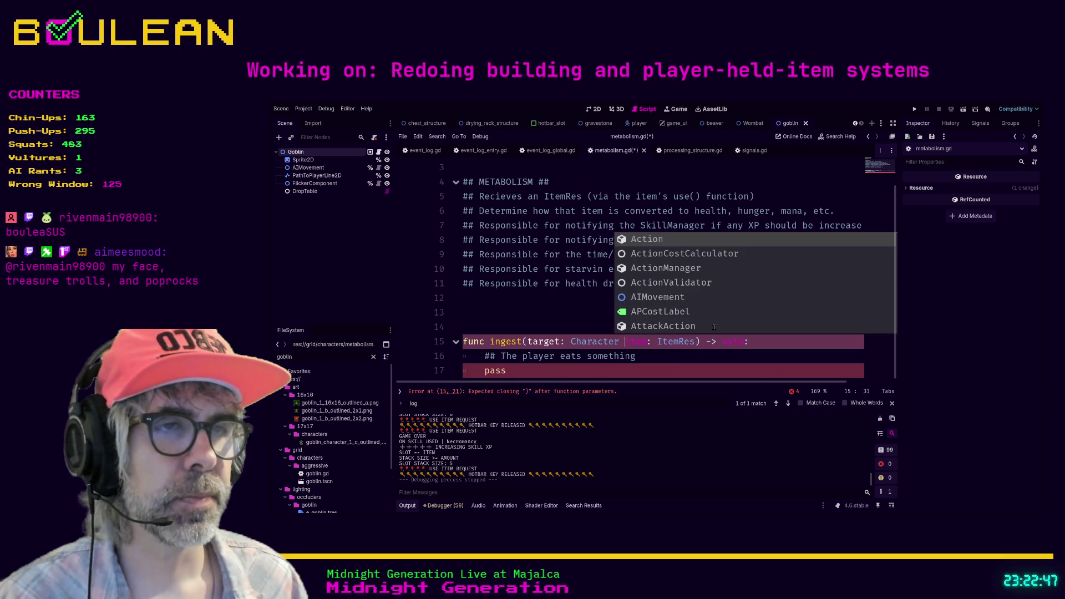
pyautogui.press('BackSpace')
pyautogui.write(',')
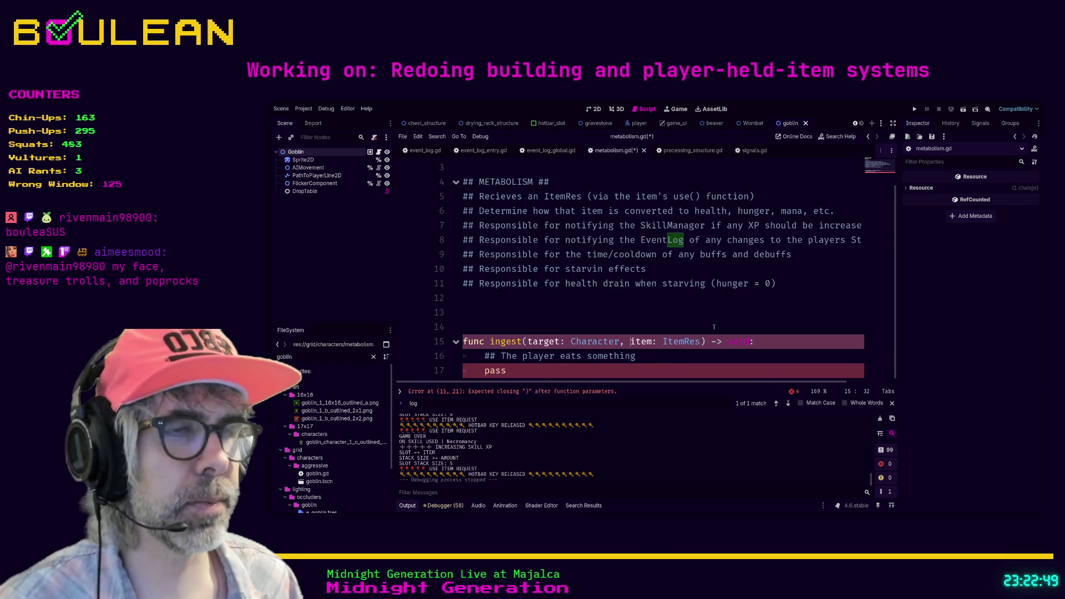
pyautogui.click(580, 370)
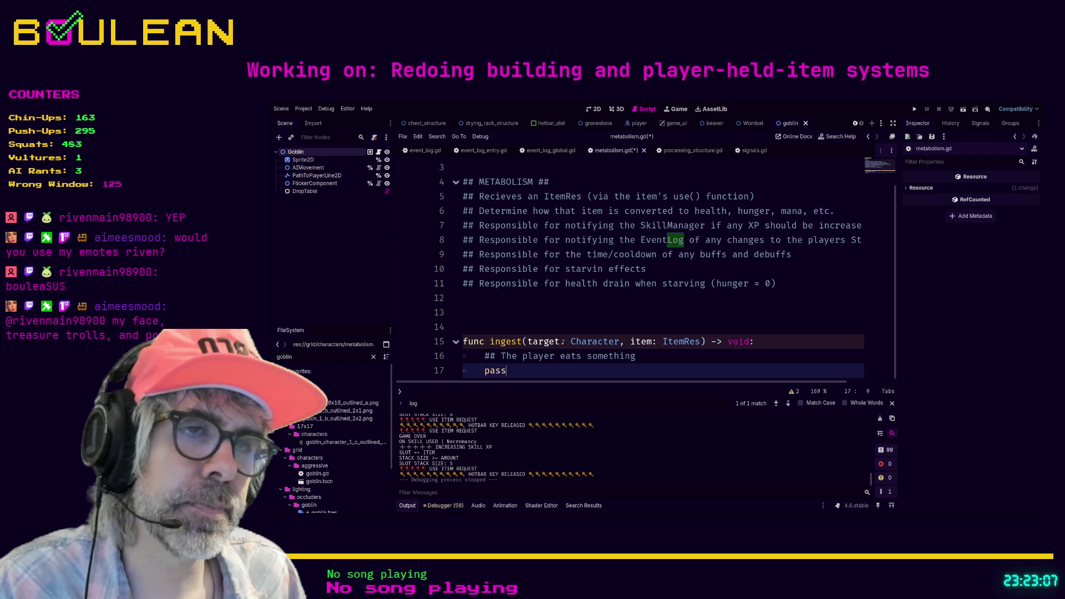
pyautogui.doubleClick(529, 342)
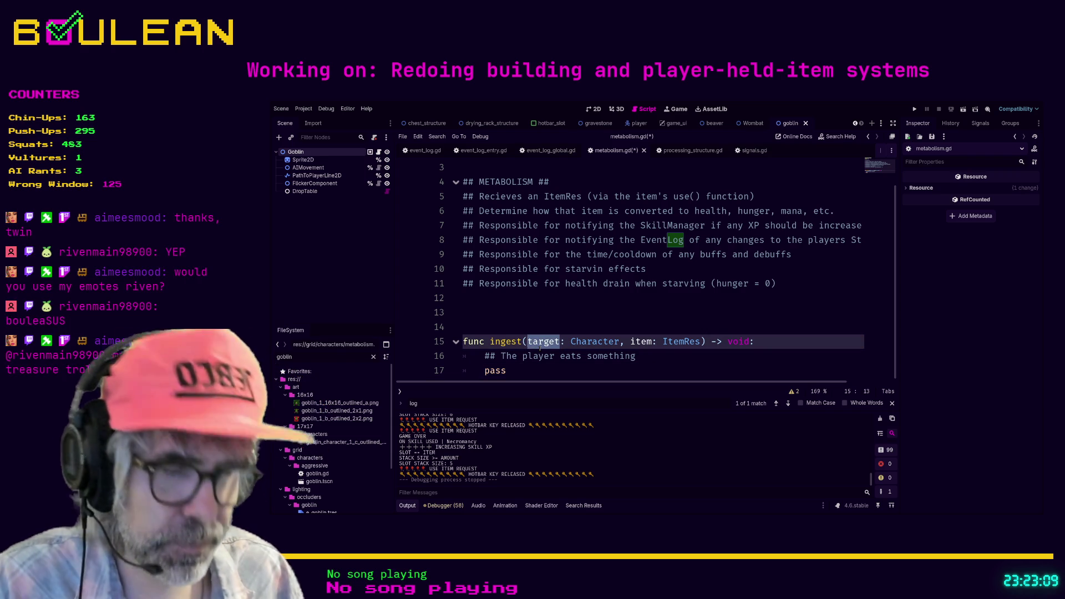
pyautogui.write('charac')
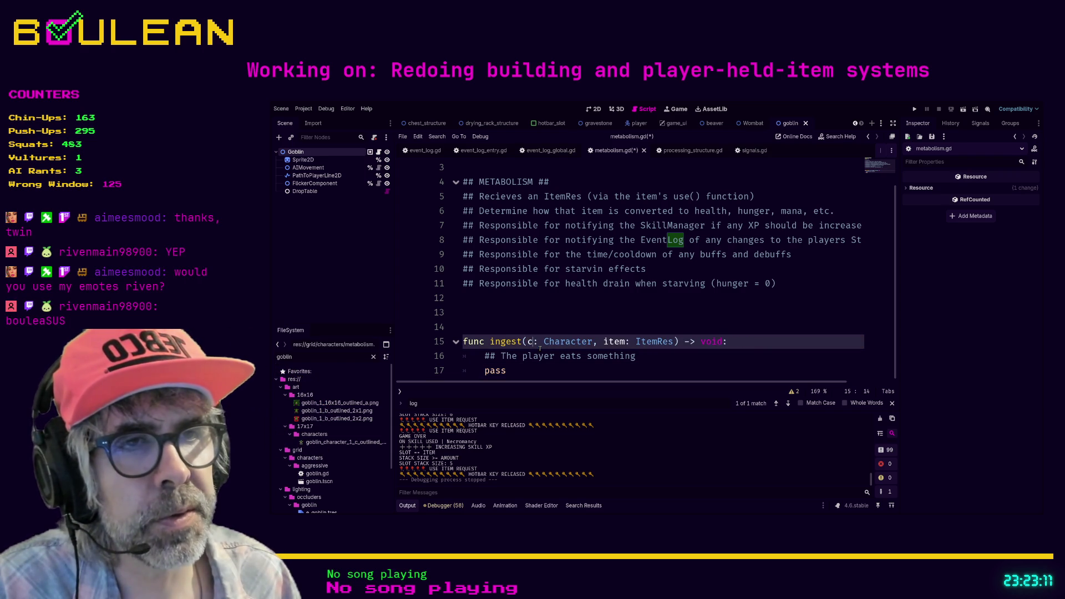
pyautogui.write('ter')
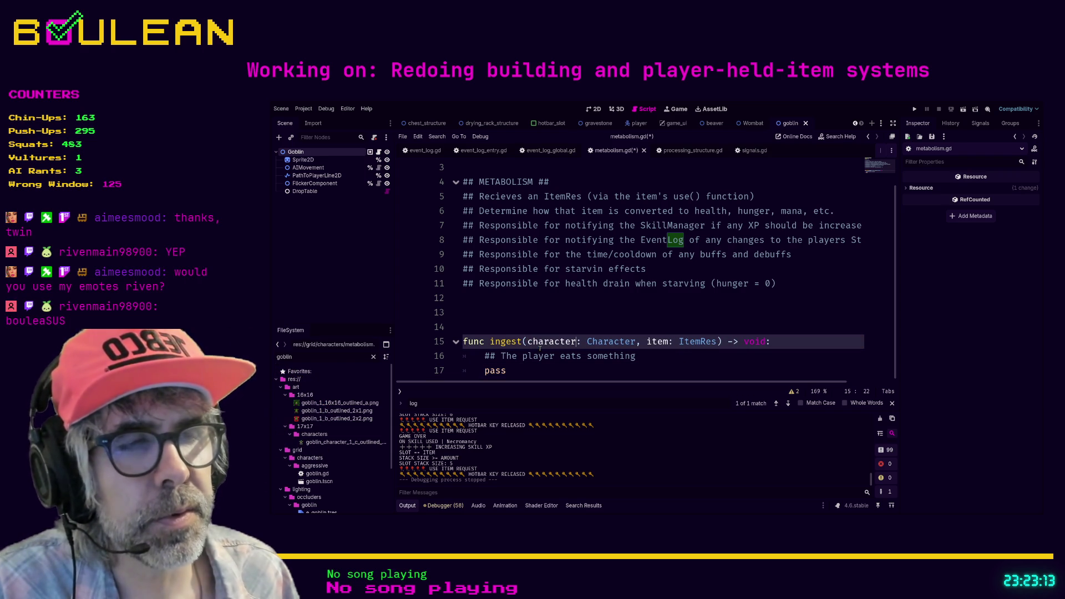
# Step: Check the ingest(character: Character, item: ItemRes) -> void stub with its pass body below the METABOLISM comments
pyautogui.moveTo(636, 341); pyautogui.dragTo(527, 342)
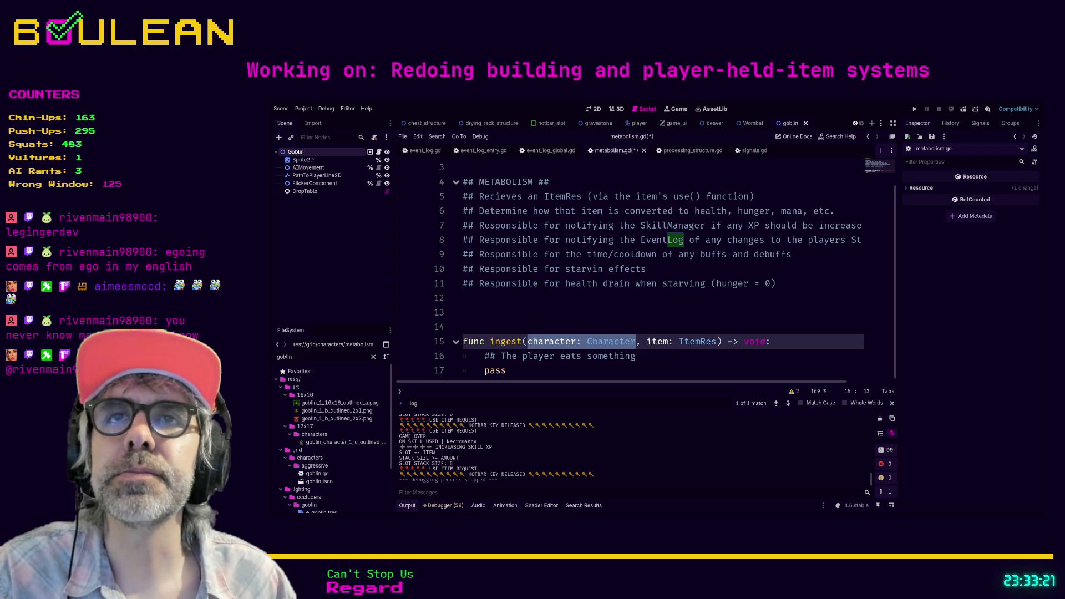
pyautogui.click(602, 313)
pyautogui.scroll(1, 602, 313)
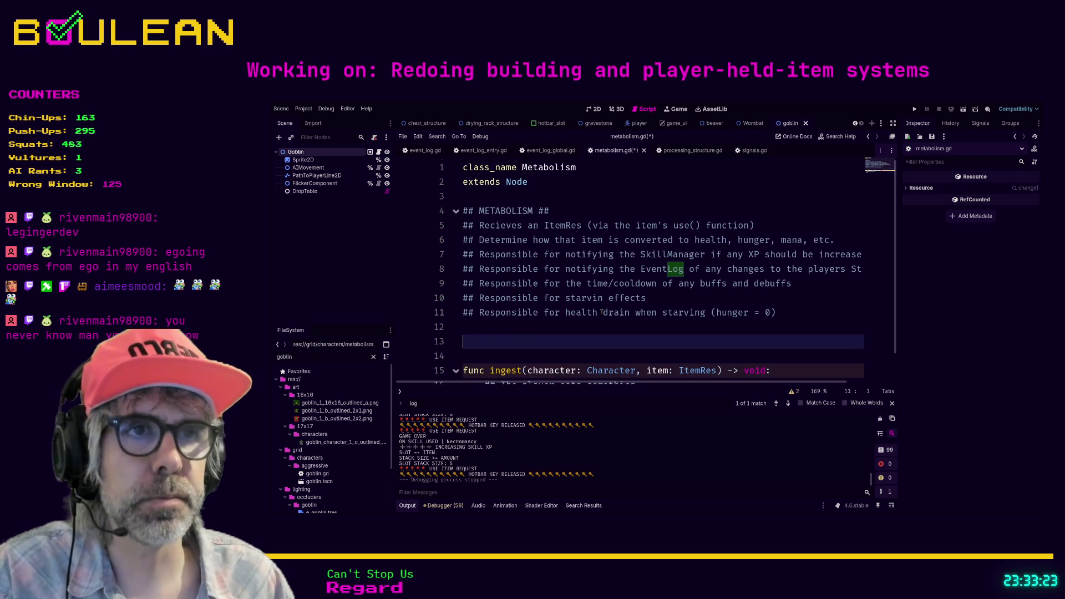
pyautogui.click(519, 329)
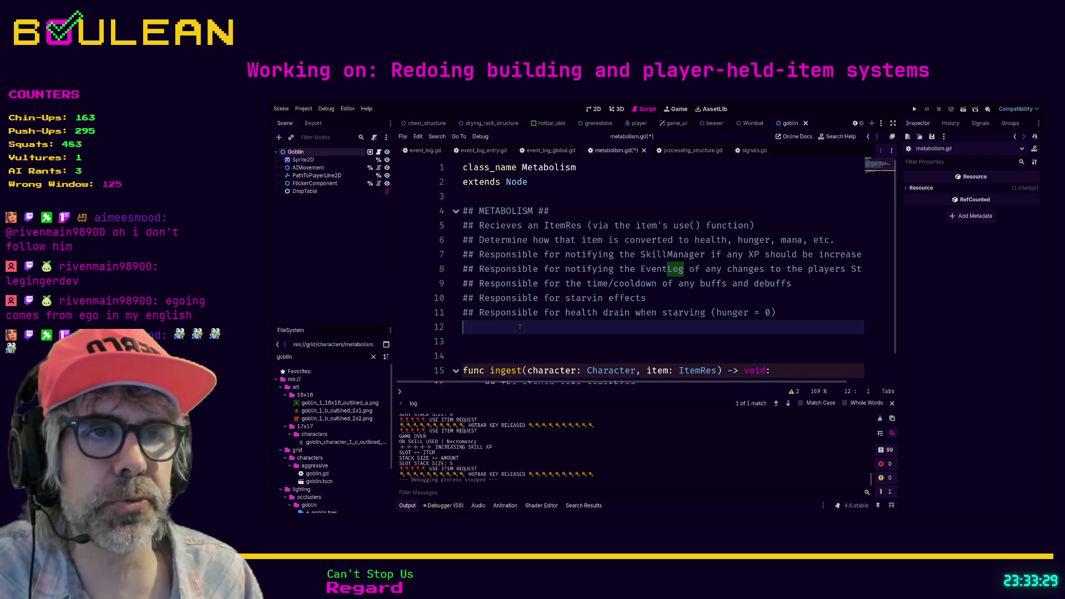
pyautogui.scroll(-1, 516, 327)
pyautogui.click(522, 356)
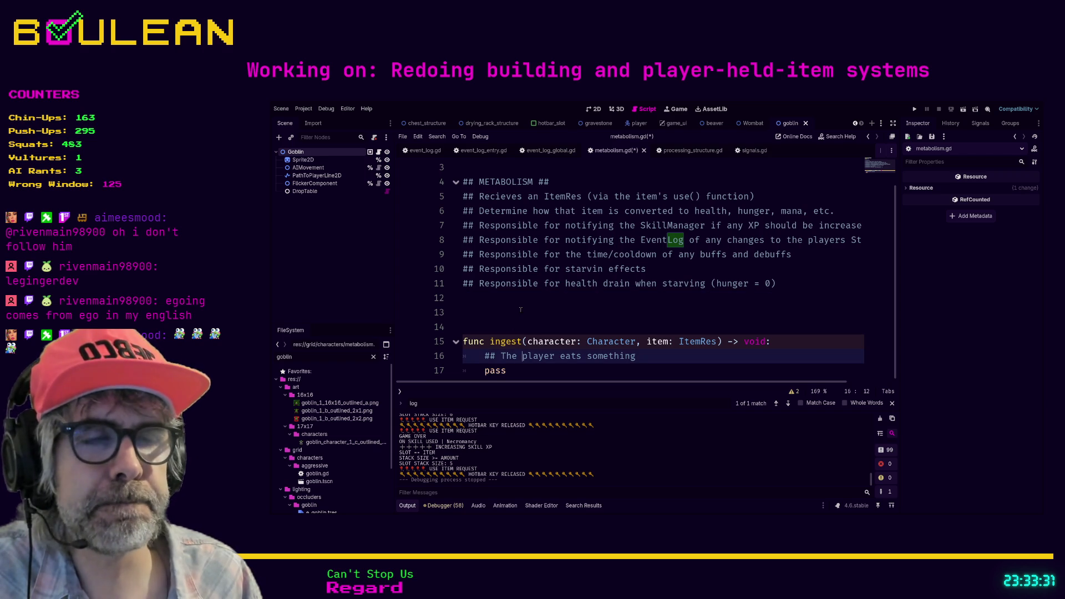
pyautogui.click(524, 371)
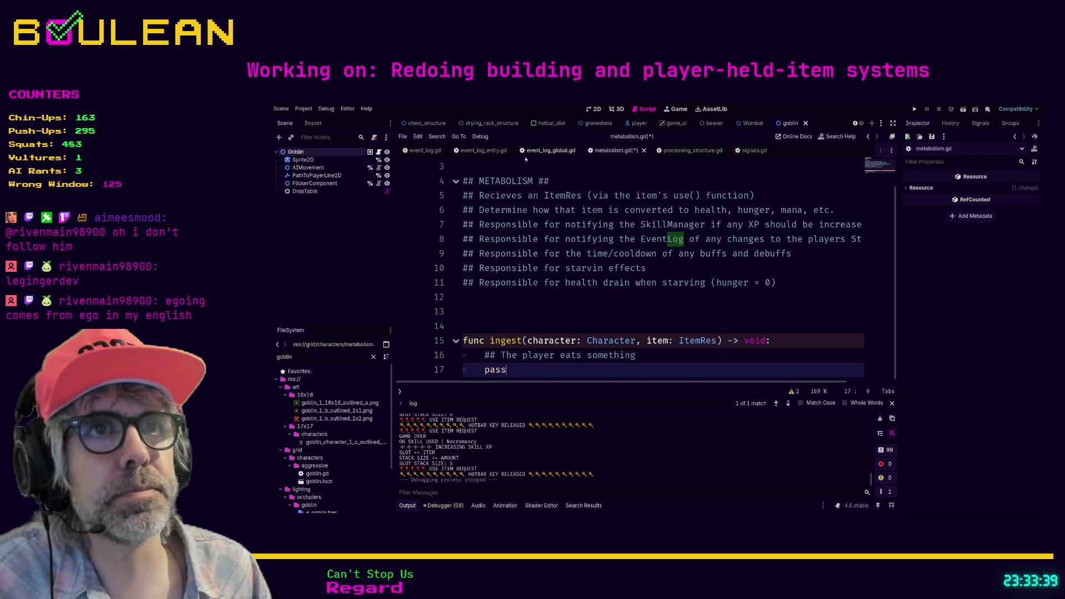
# Step: Filter the script list for 'player' and open player.gd
pyautogui.doubleClick(308, 361)
pyautogui.write('player')
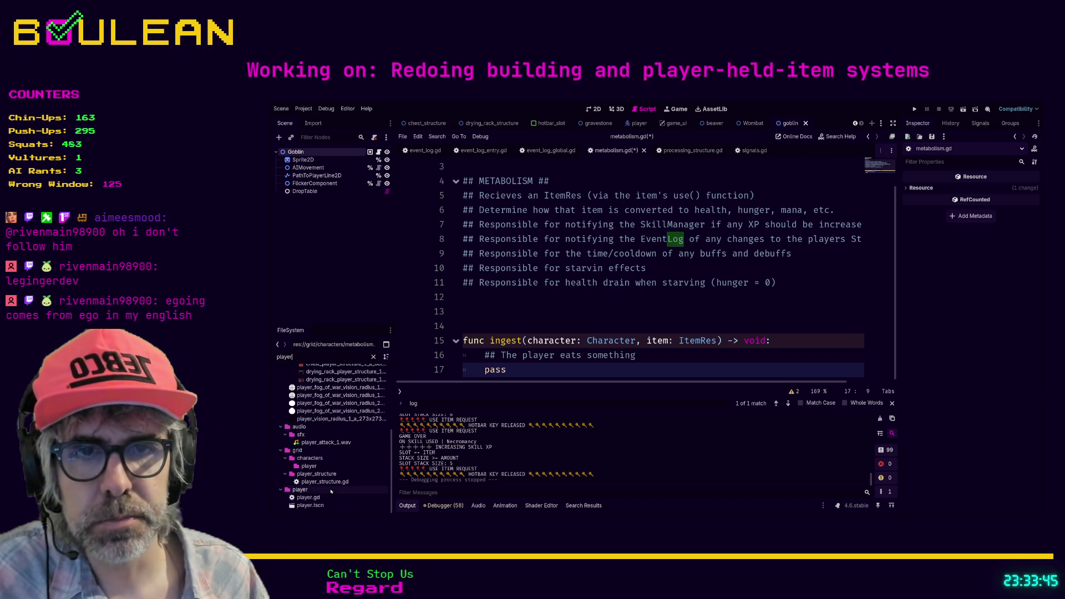
pyautogui.doubleClick(310, 497)
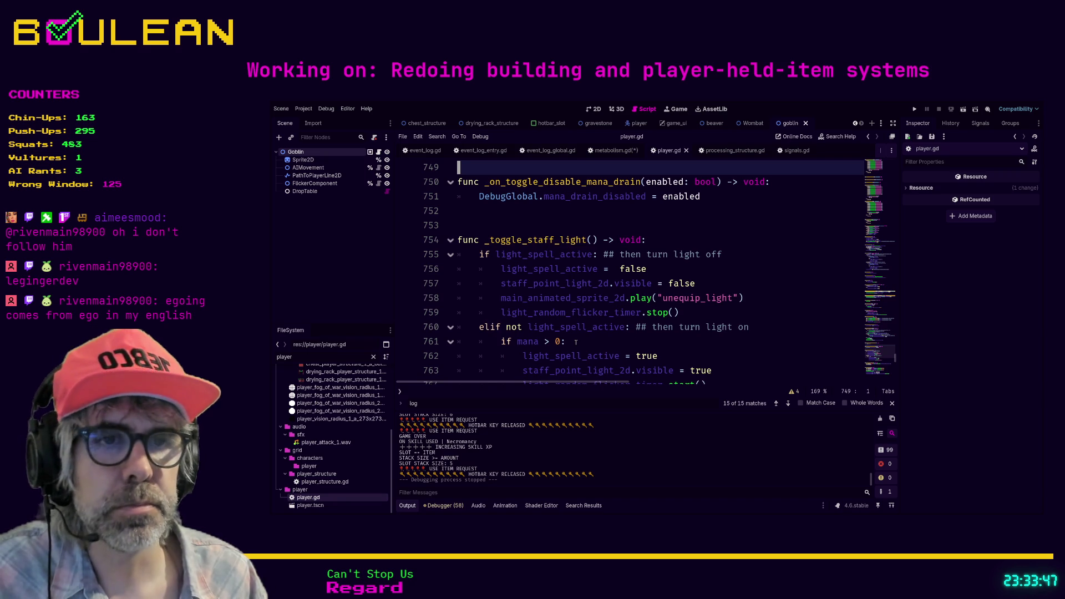
pyautogui.click(561, 215)
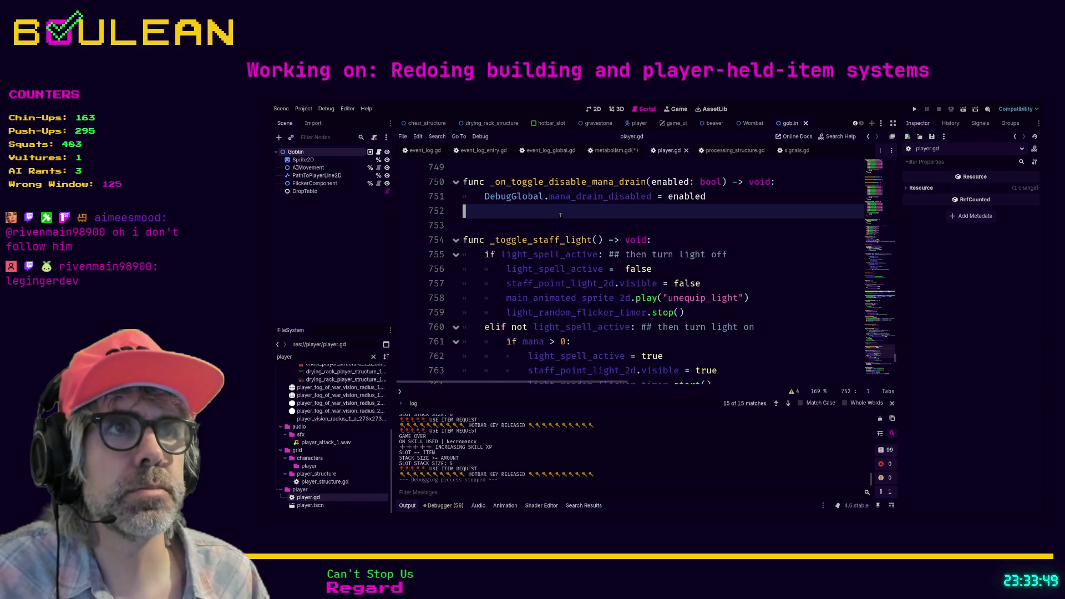
# Step: Save metabolism.gd, then return to player.gd
pyautogui.click(615, 152)
pyautogui.hotkey('ctrl', 's')
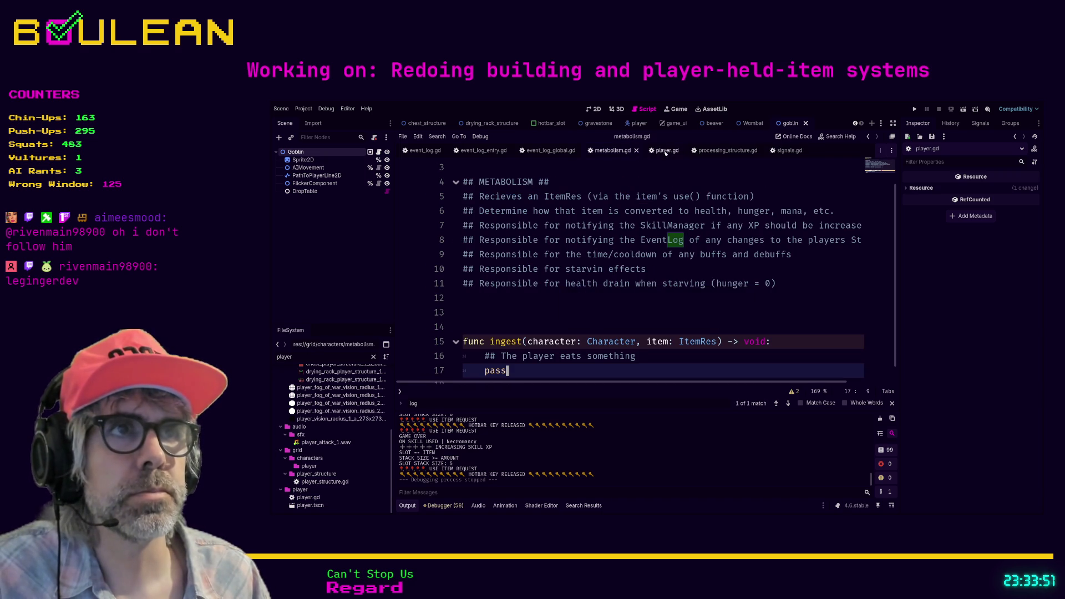
pyautogui.click(665, 151)
pyautogui.click(657, 338)
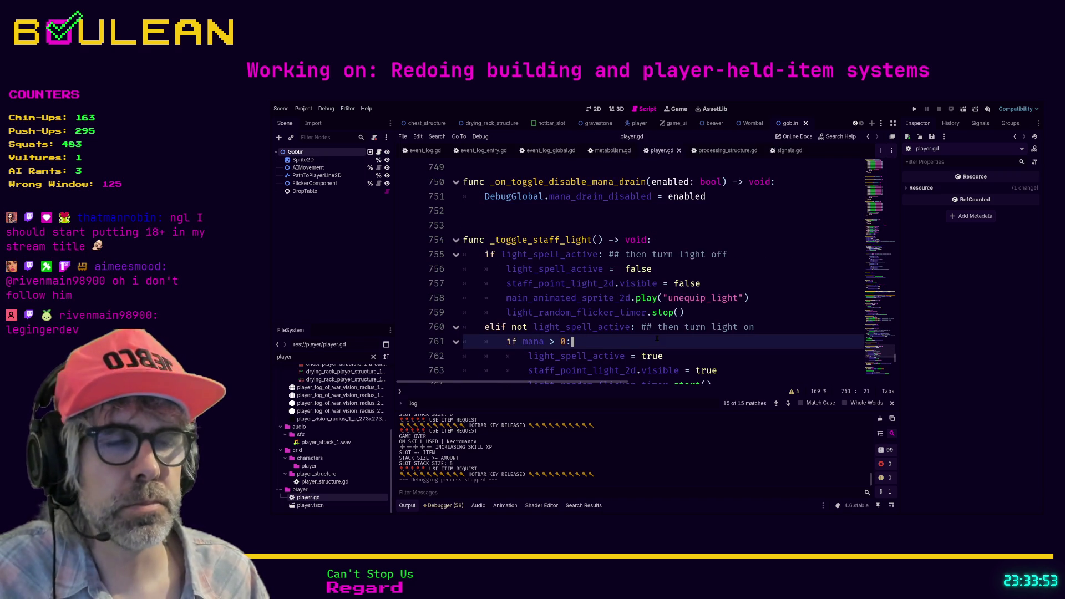
# Step: Search player.gd for 'use', then search all project files for 'use('
pyautogui.hotkey('ctrl', 'f')
pyautogui.write('use')
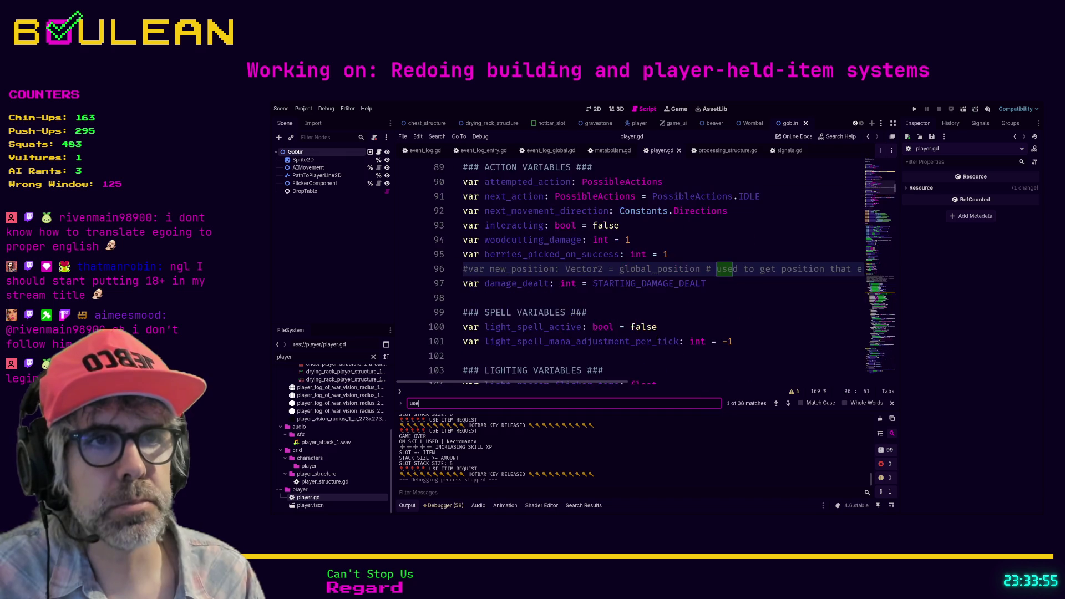
pyautogui.press('Return')
pyautogui.press('Return')
pyautogui.press('Return')
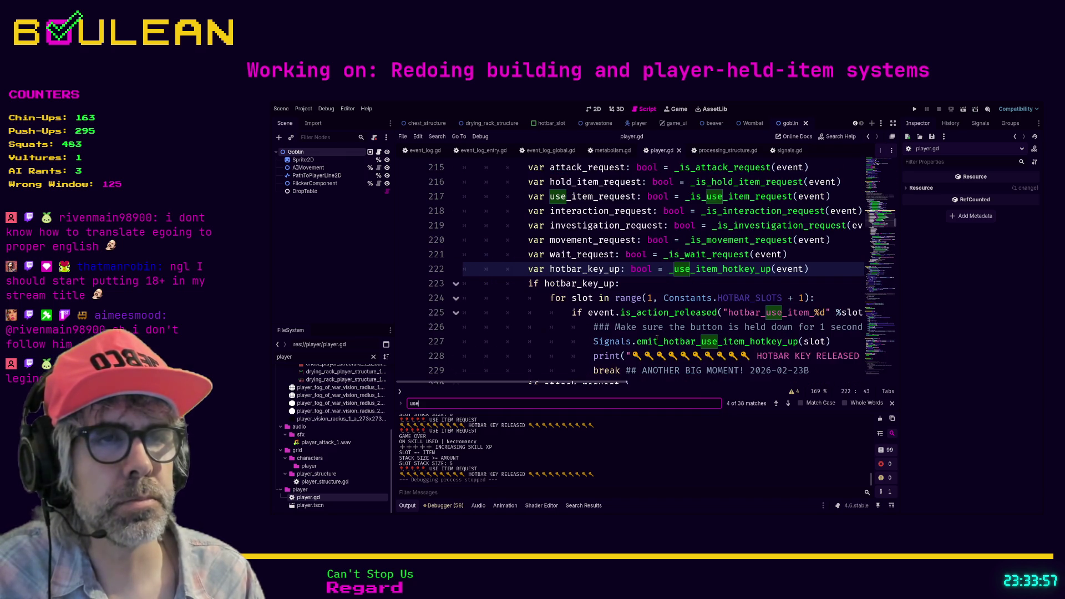
pyautogui.press('Return')
pyautogui.press('Return')
pyautogui.press('Return')
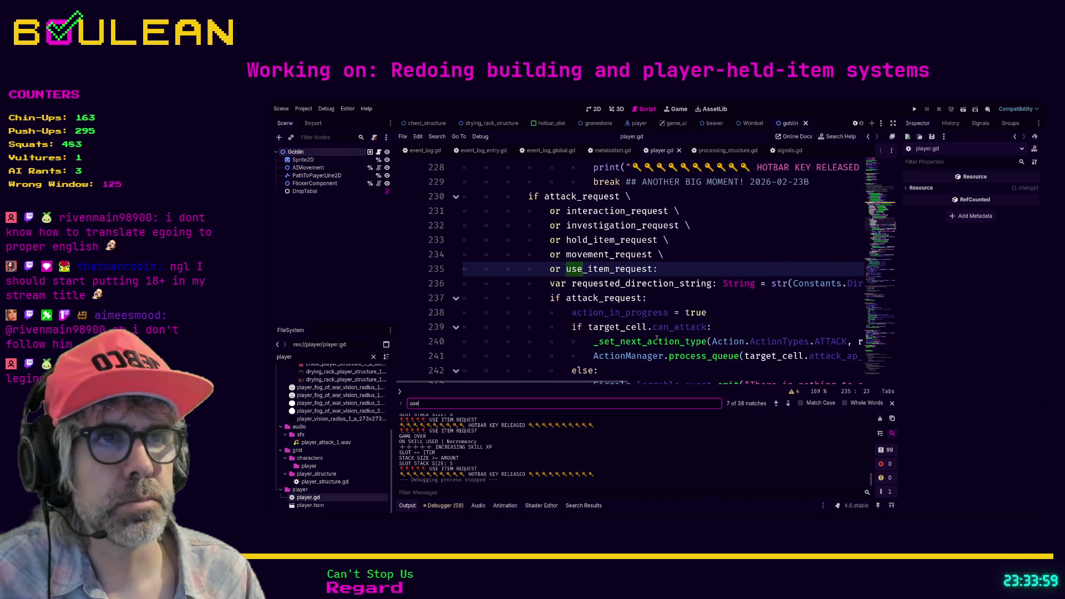
pyautogui.press('Return')
pyautogui.press('Return')
pyautogui.press('Return')
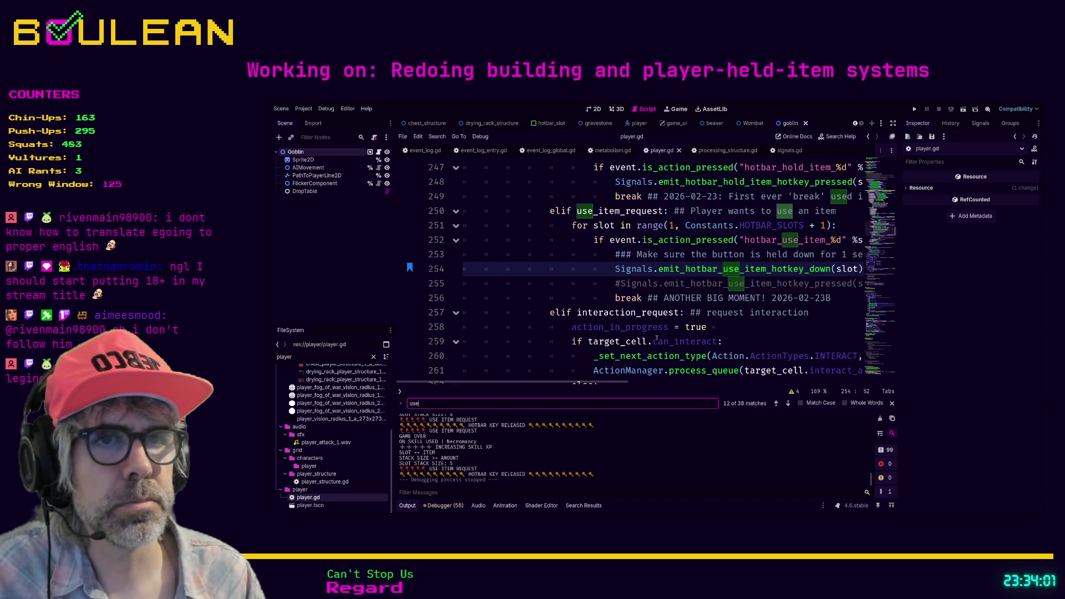
pyautogui.write('(')
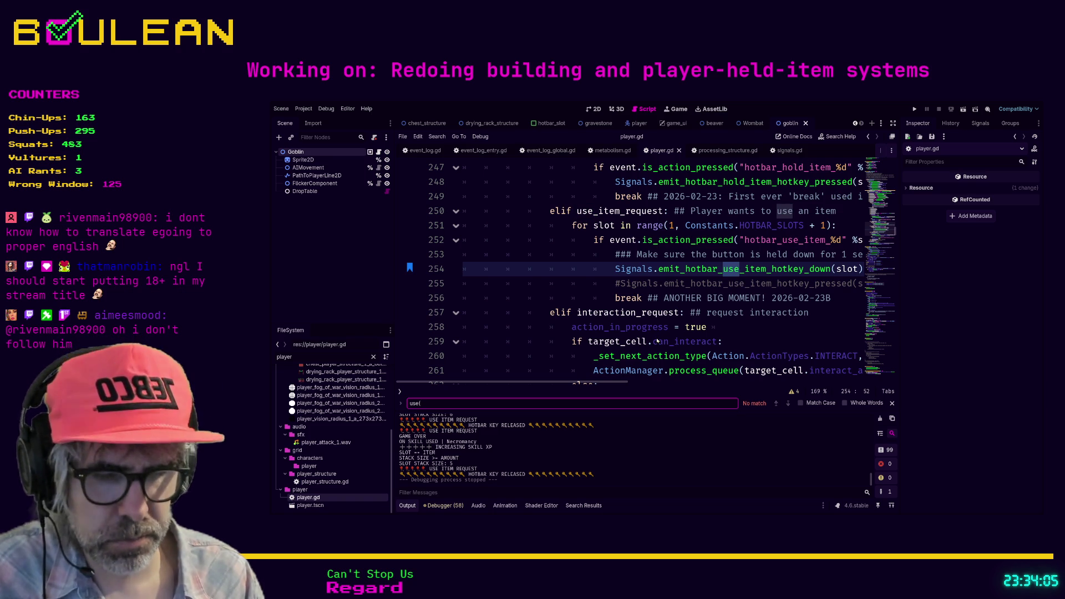
pyautogui.hotkey('ctrl', 'shift', 'f')
pyautogui.press('Return')
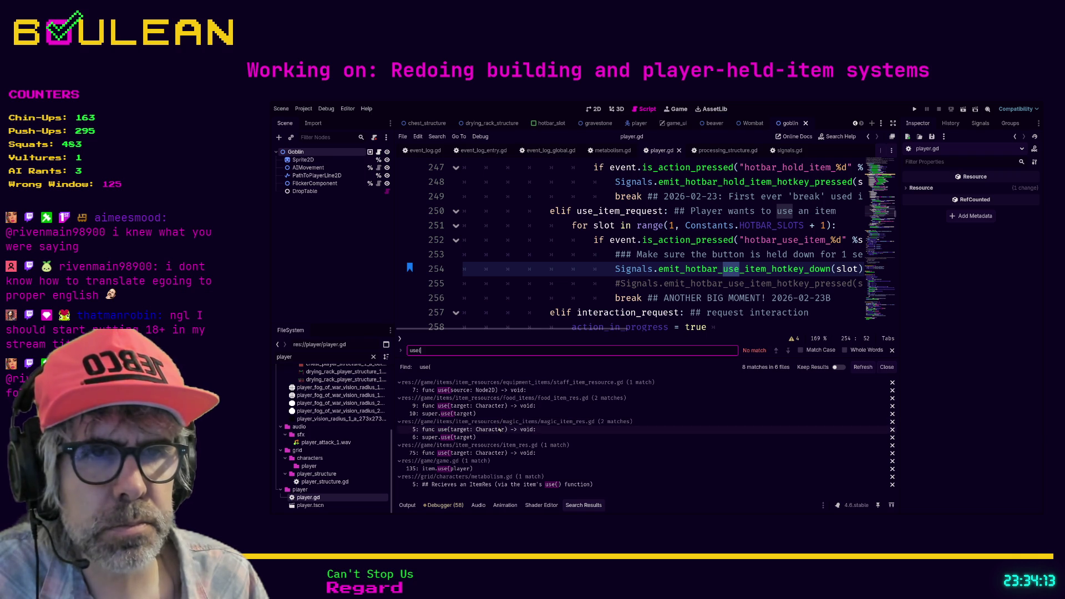
# Step: Open game.gd at the item.use(player) call and go to the blank line after it
pyautogui.click(494, 469)
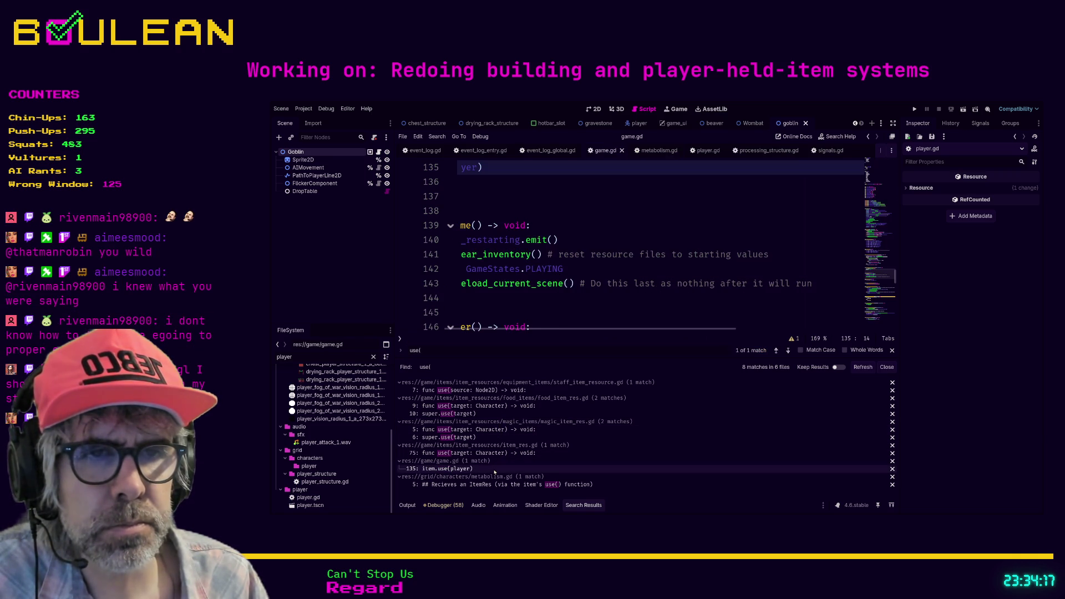
pyautogui.scroll(2, 509, 333)
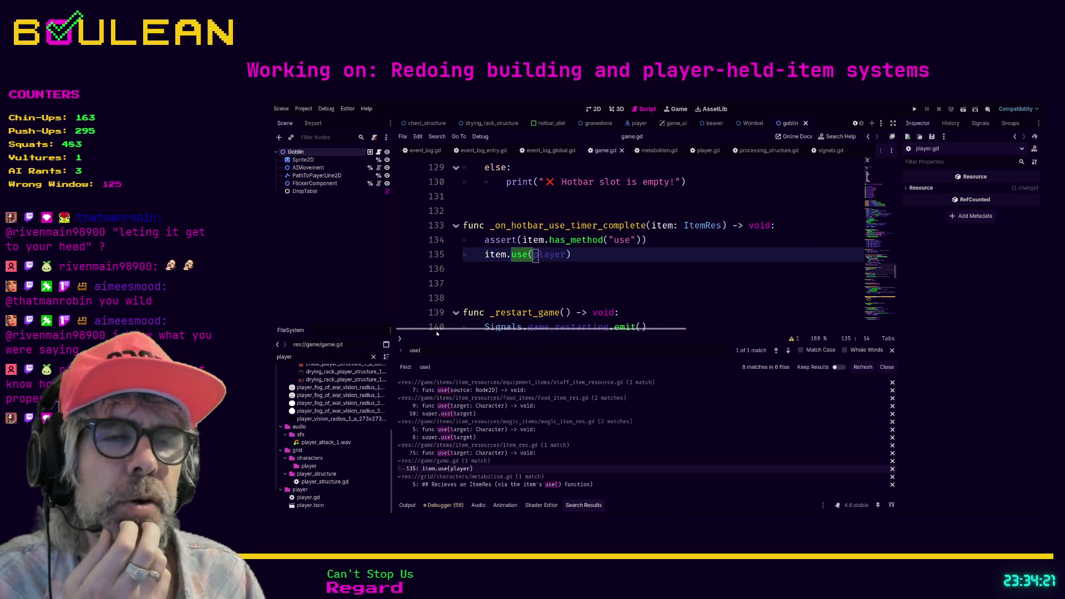
pyautogui.click(495, 280)
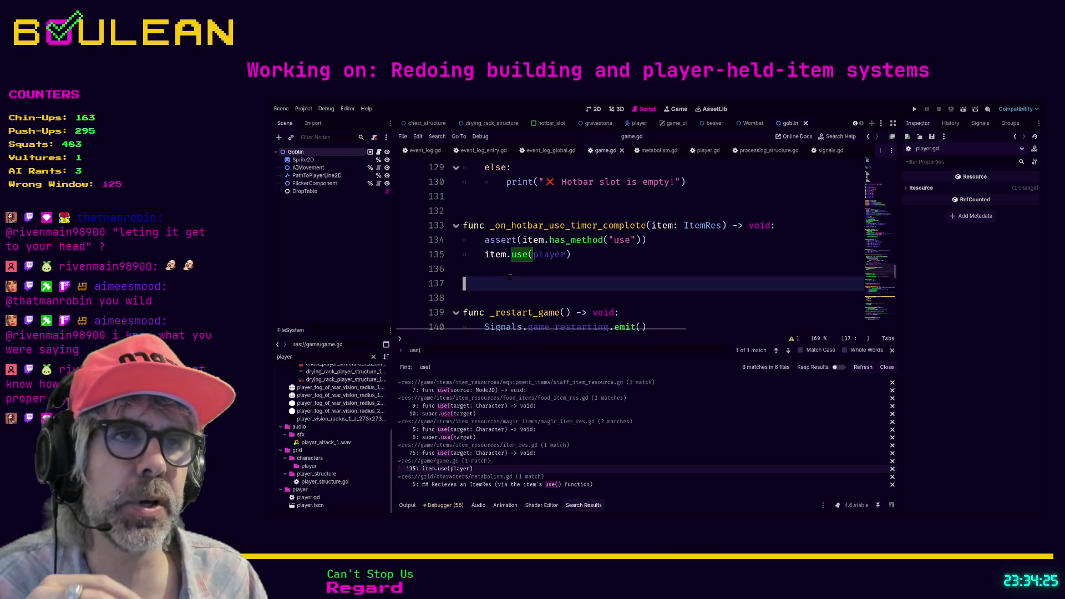
pyautogui.scroll(1, 544, 271)
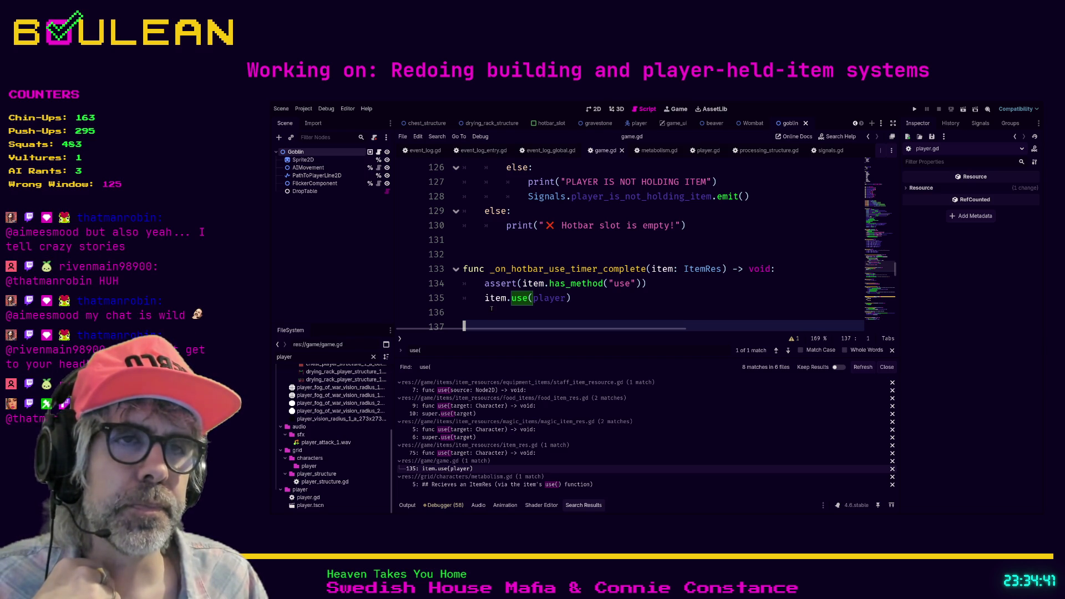
pyautogui.press('Up')
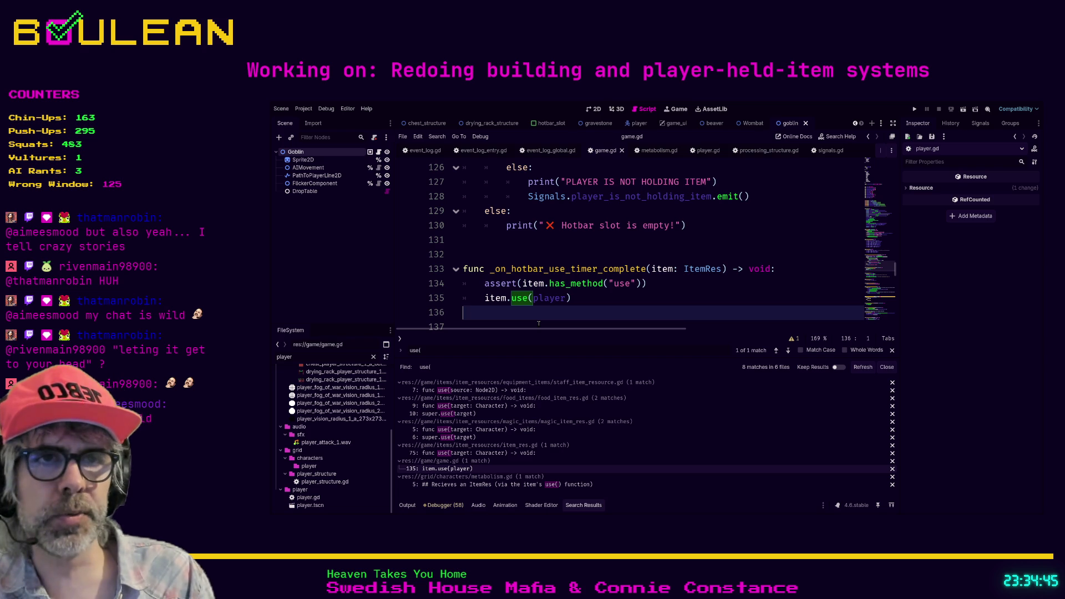
# Step: Add player.metabolism.ingest(item) there, comment it out, and bookmark the line
pyautogui.write('player.')
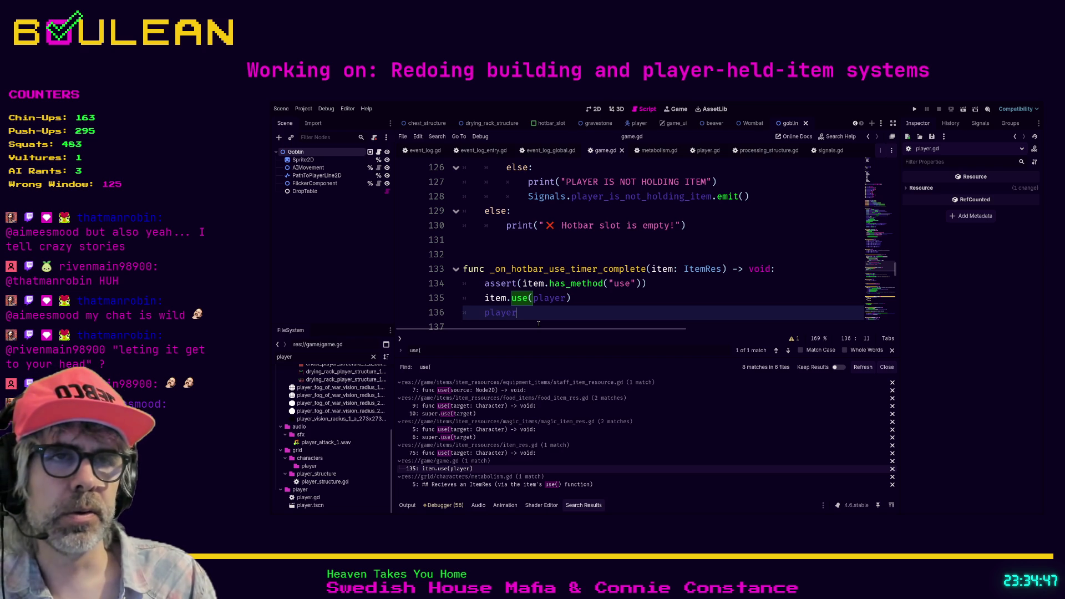
pyautogui.write('m')
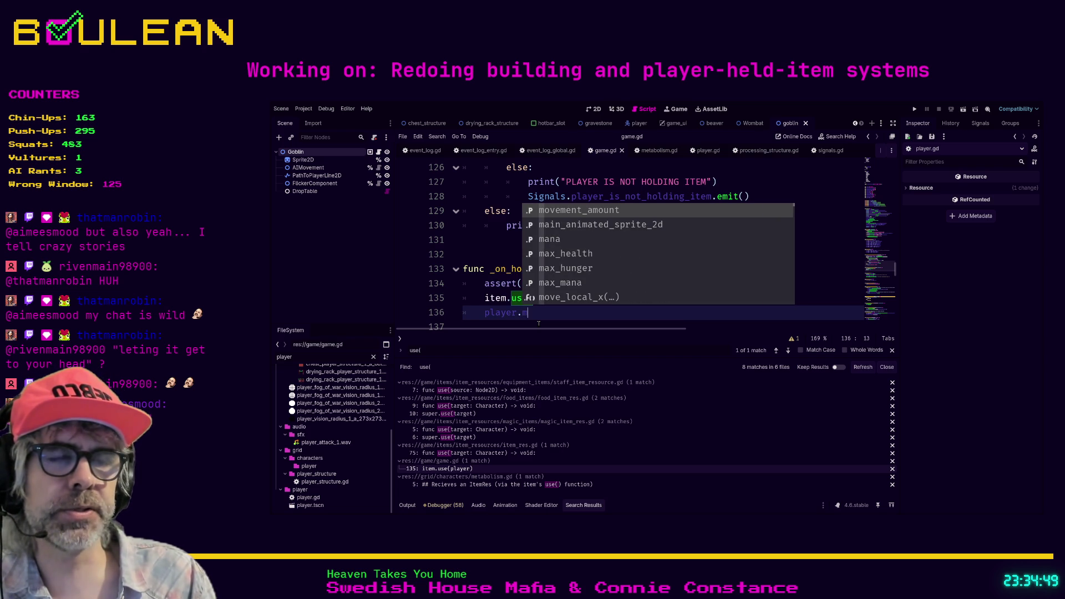
pyautogui.write('etabolism.')
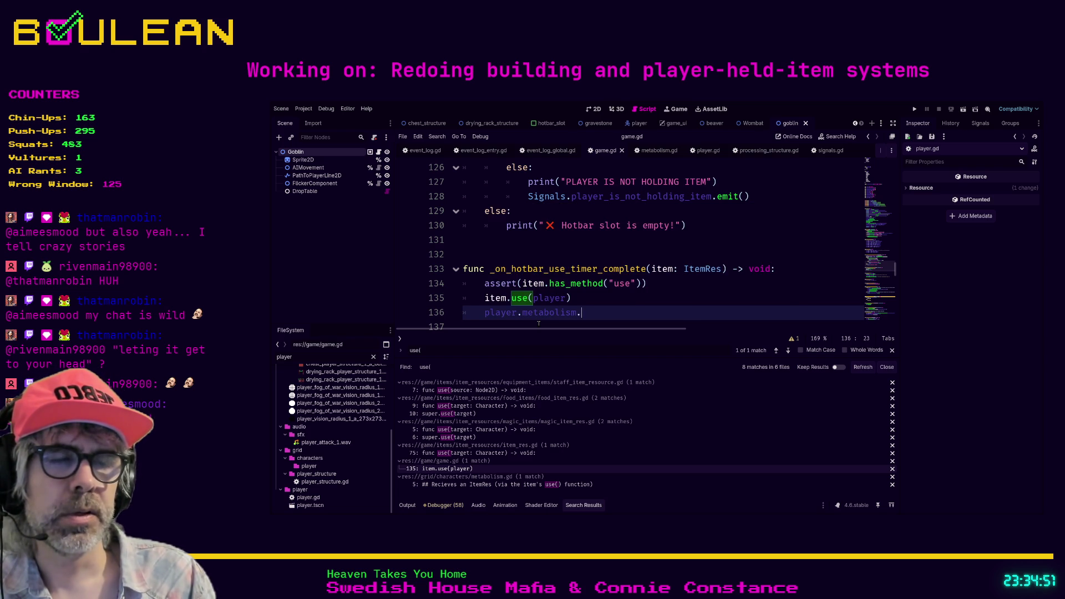
pyautogui.write('ingest')
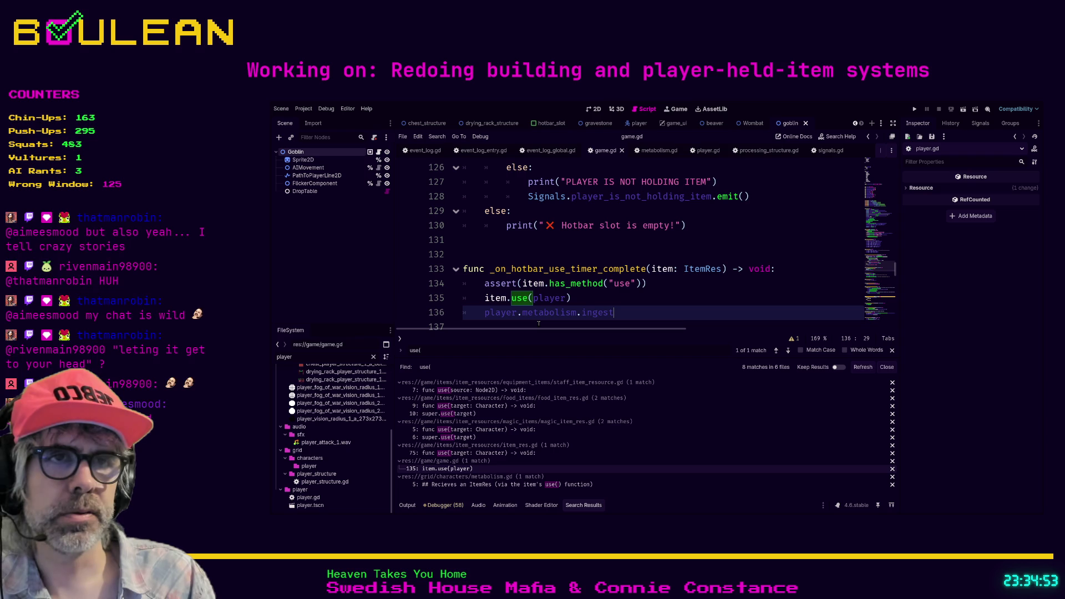
pyautogui.write('(')
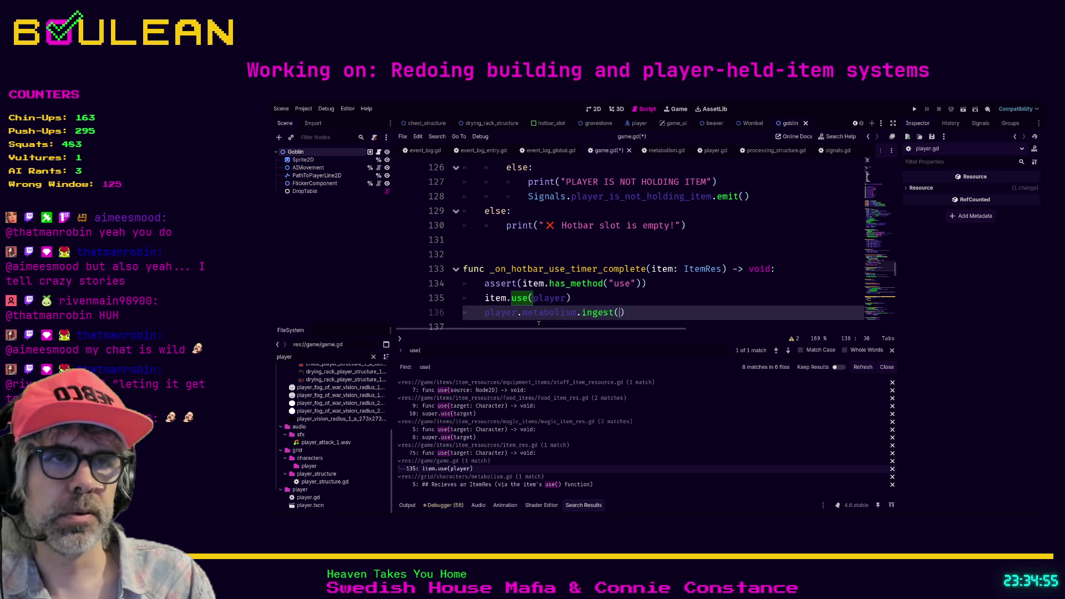
pyautogui.write(')')
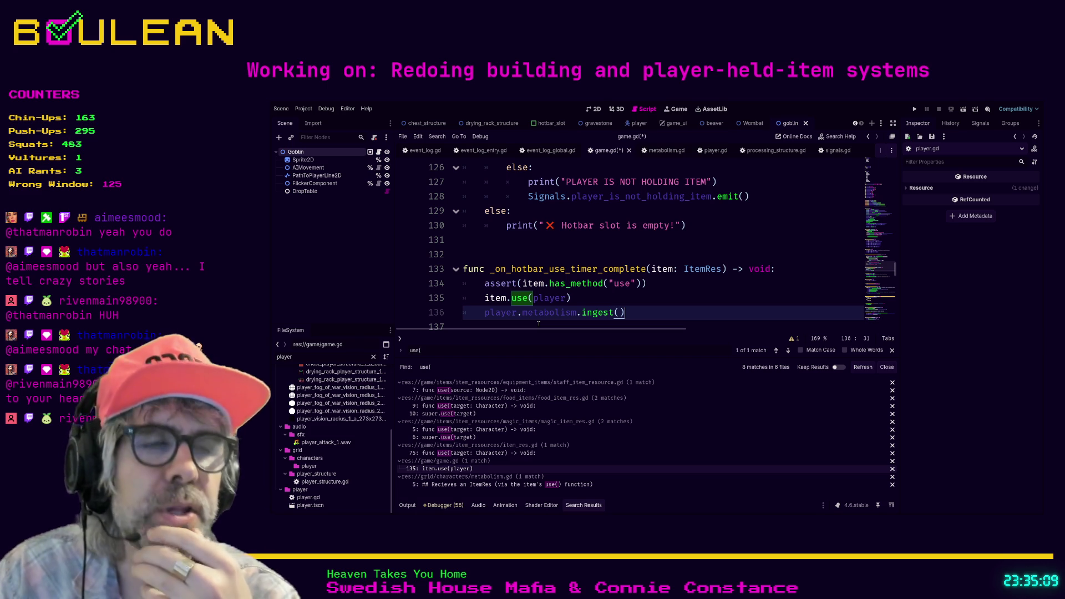
pyautogui.write('i')
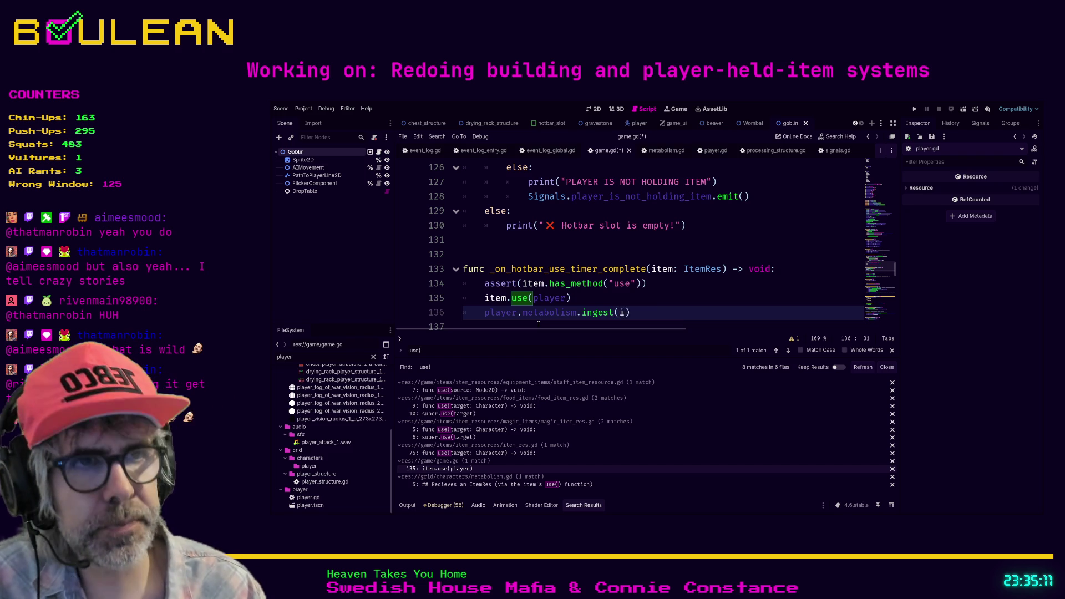
pyautogui.write('tem')
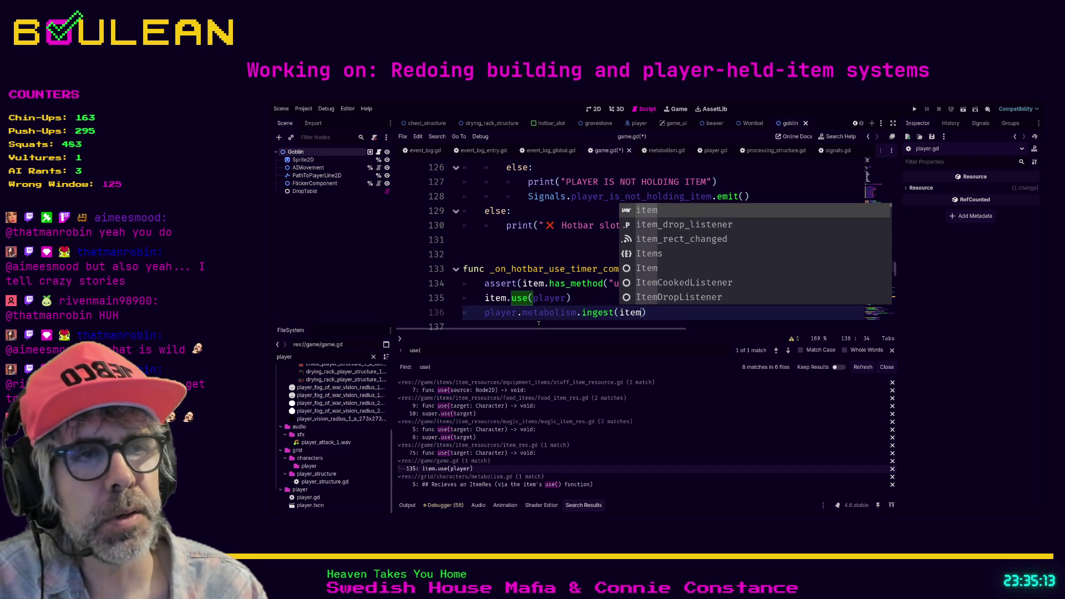
pyautogui.press('Right')
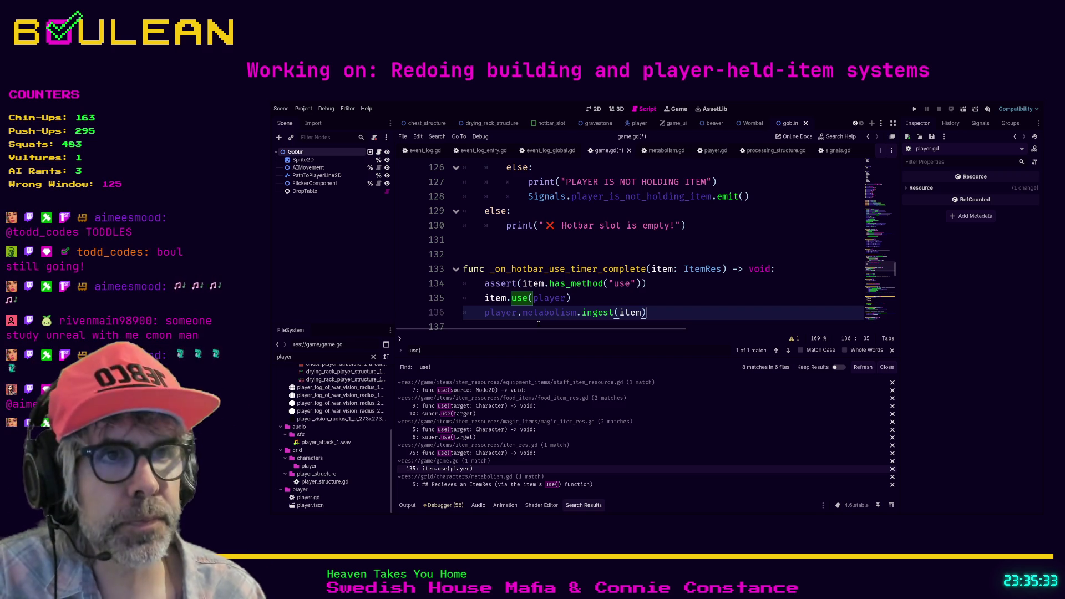
pyautogui.hotkey('ctrl', 'k')
pyautogui.hotkey('ctrl', 'alt', 'b')
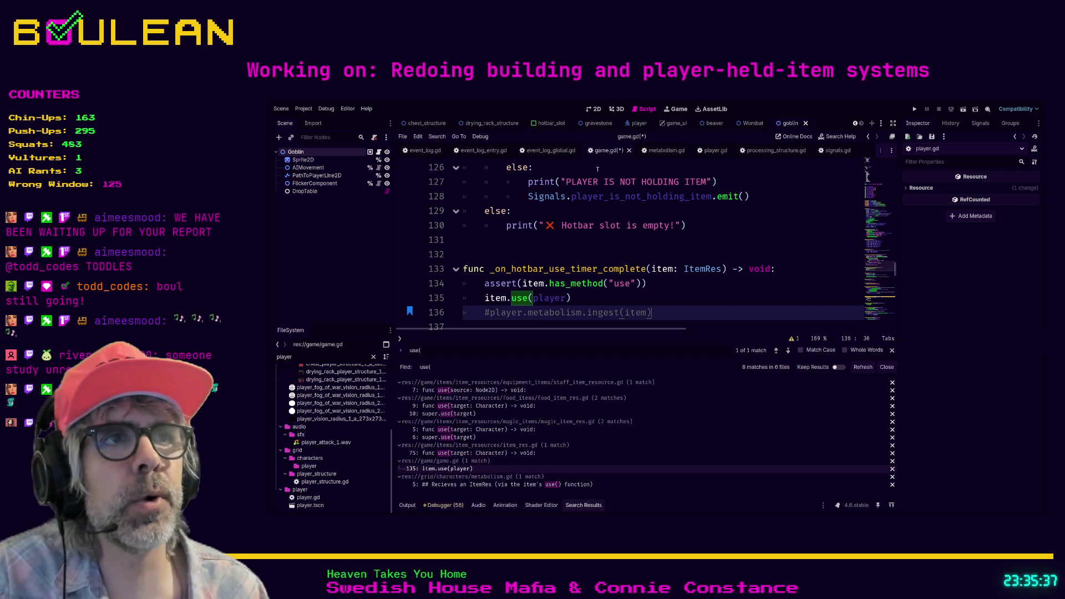
# Step: In metabolism.gd, add a '### WHAT DO WE NEED TO DO HERE?' header and begin item 1 about stats/skills
pyautogui.click(663, 150)
pyautogui.click(522, 300)
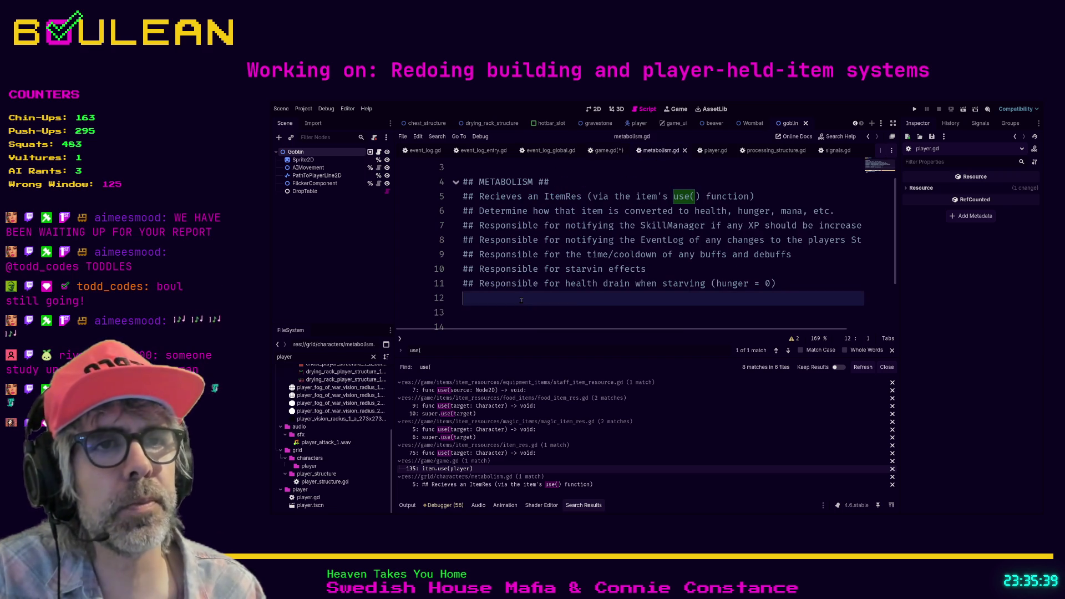
pyautogui.click(576, 313)
pyautogui.write('### WHAT DO WE NEE')
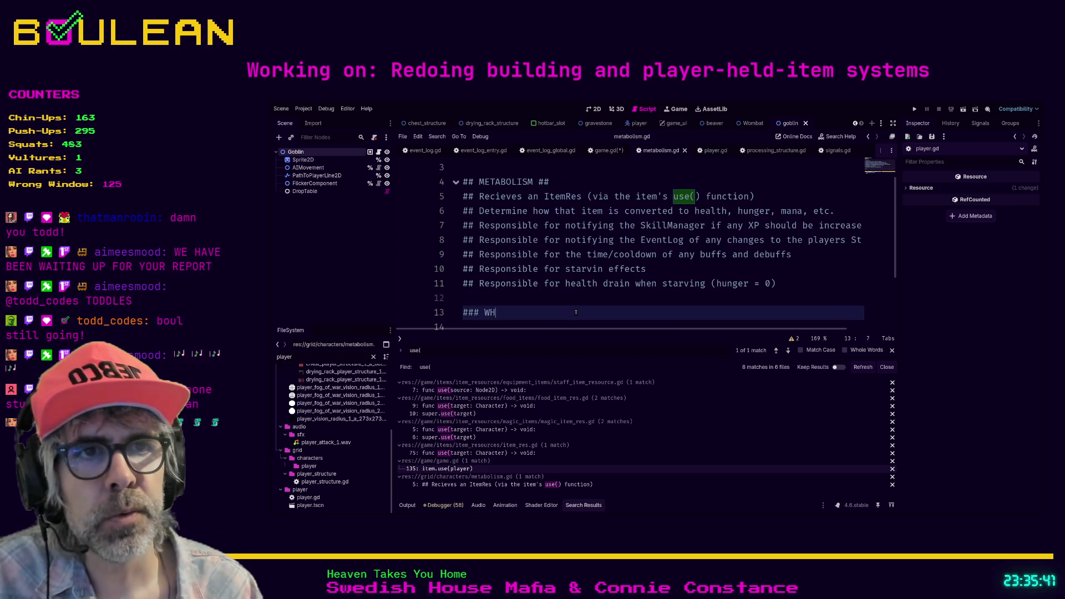
pyautogui.write('D TO DO HERE?')
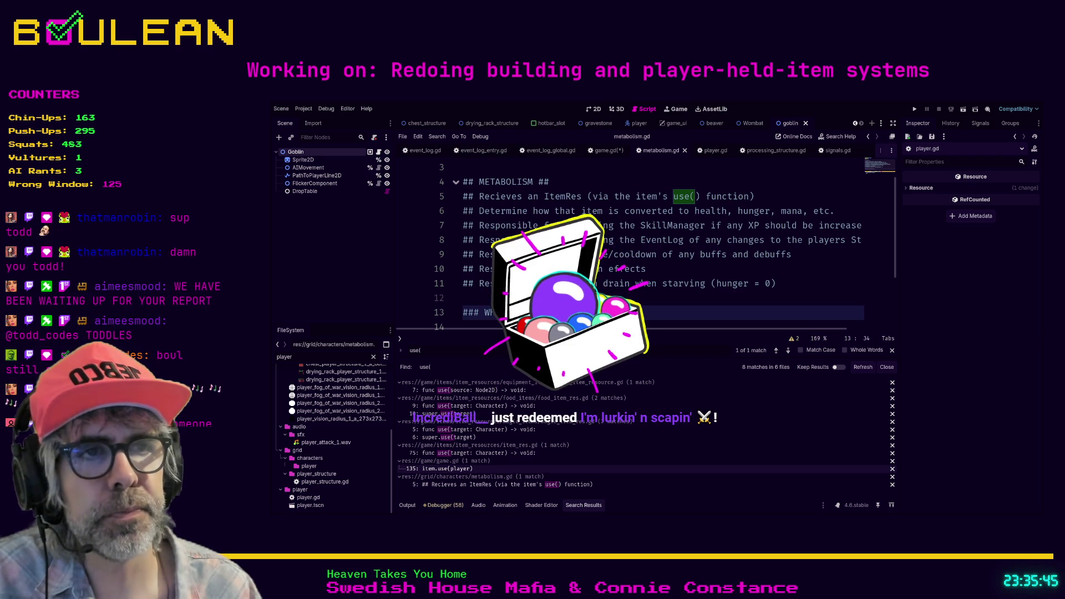
pyautogui.press('Return')
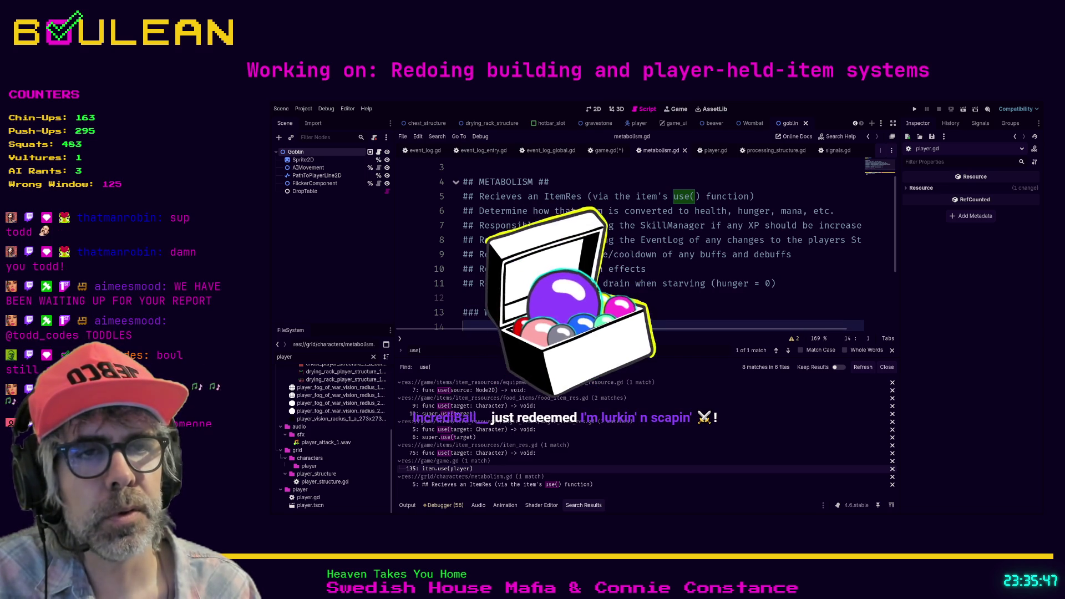
pyautogui.write('## 1.')
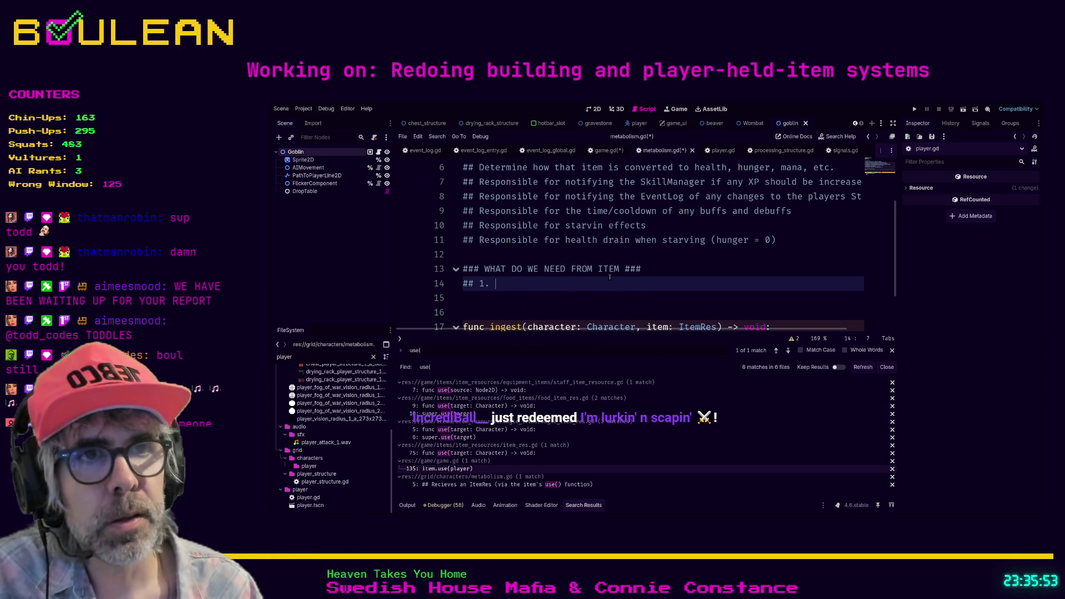
pyautogui.write('T')
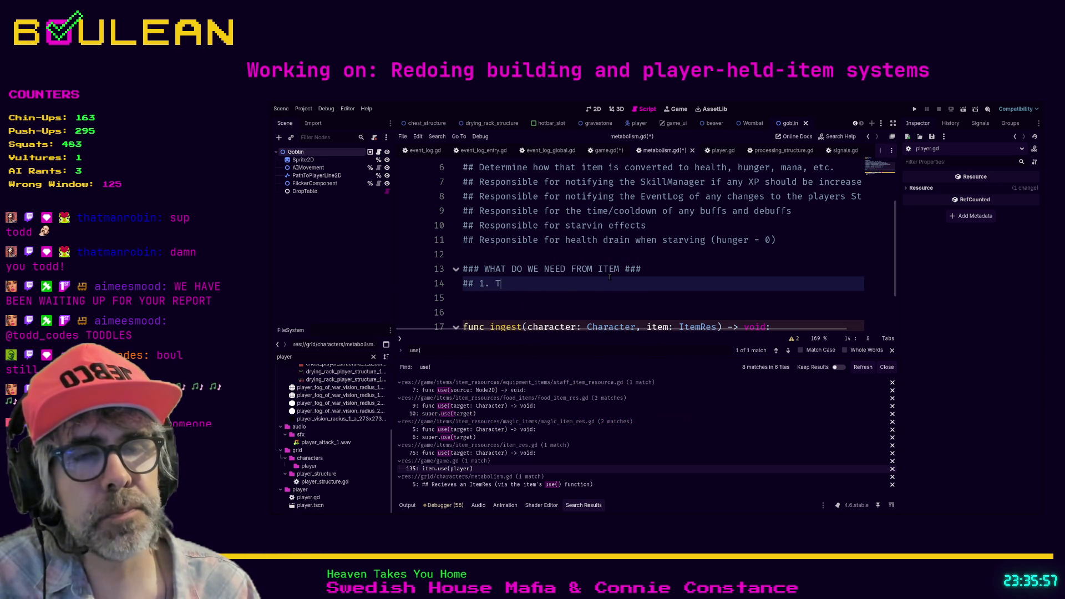
pyautogui.write('he ')
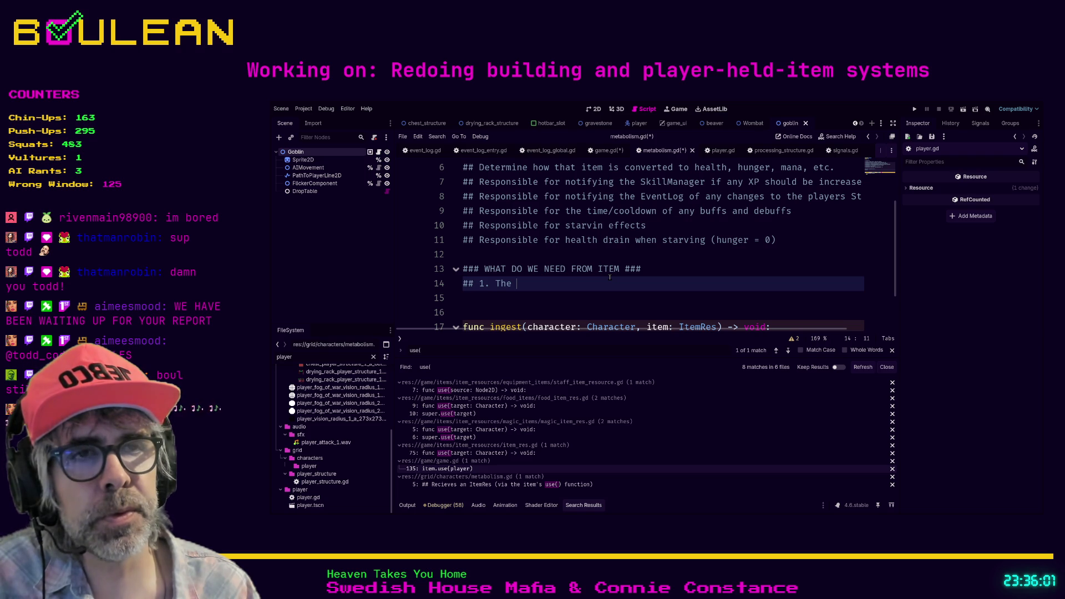
pyautogui.write('stats')
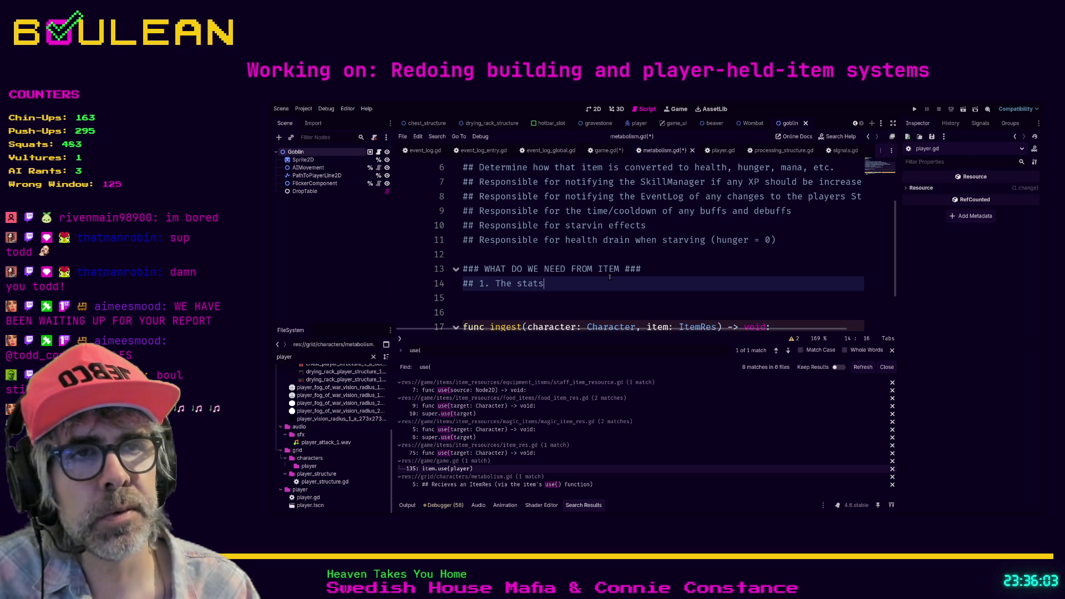
pyautogui.write('/skills that ')
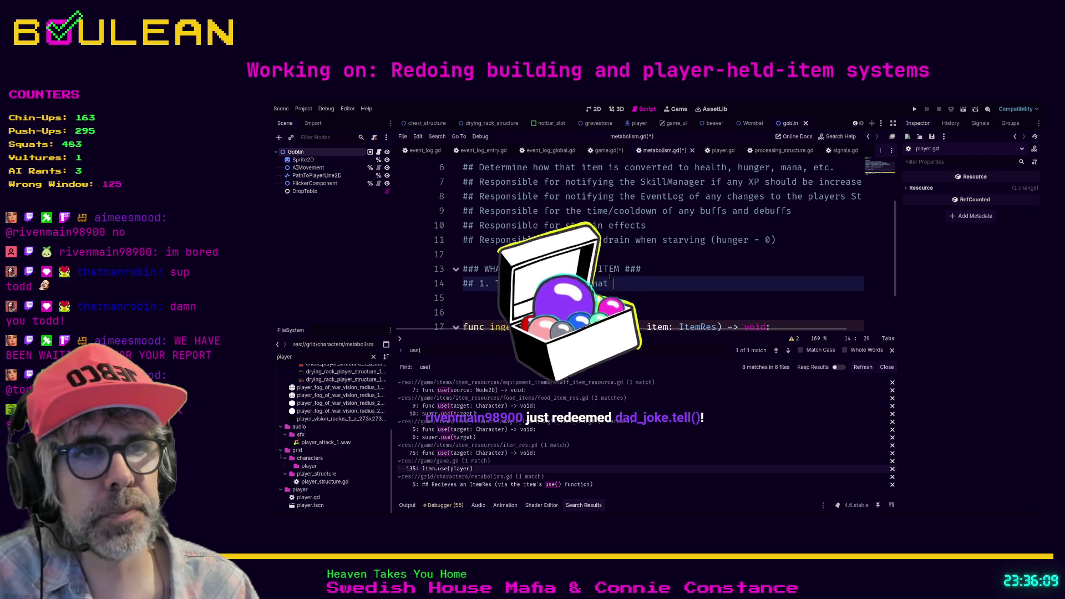
pyautogui.write('the item incre')
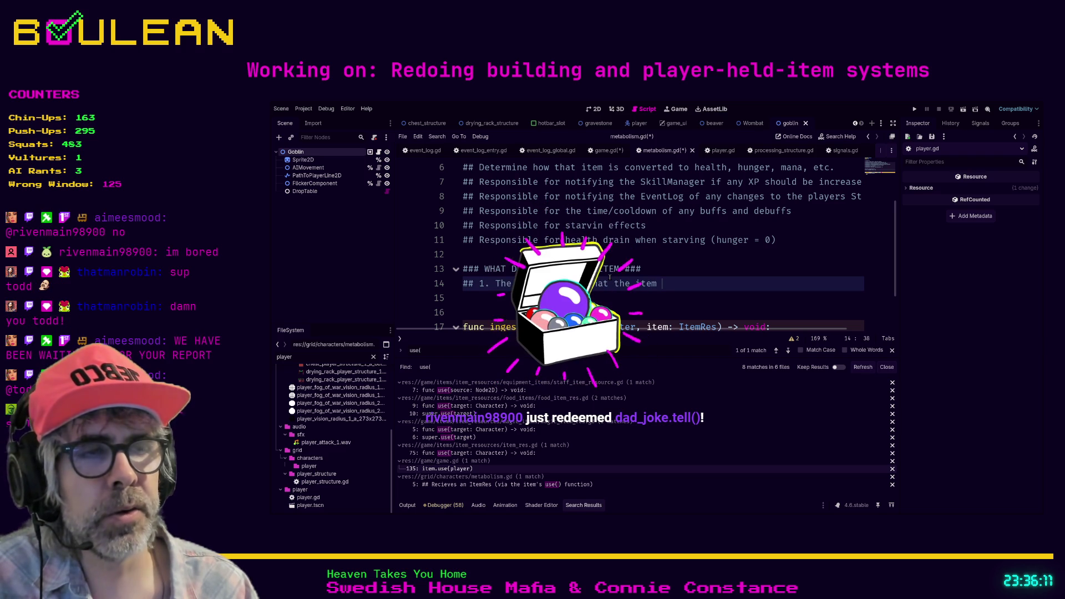
pyautogui.write('ases/de')
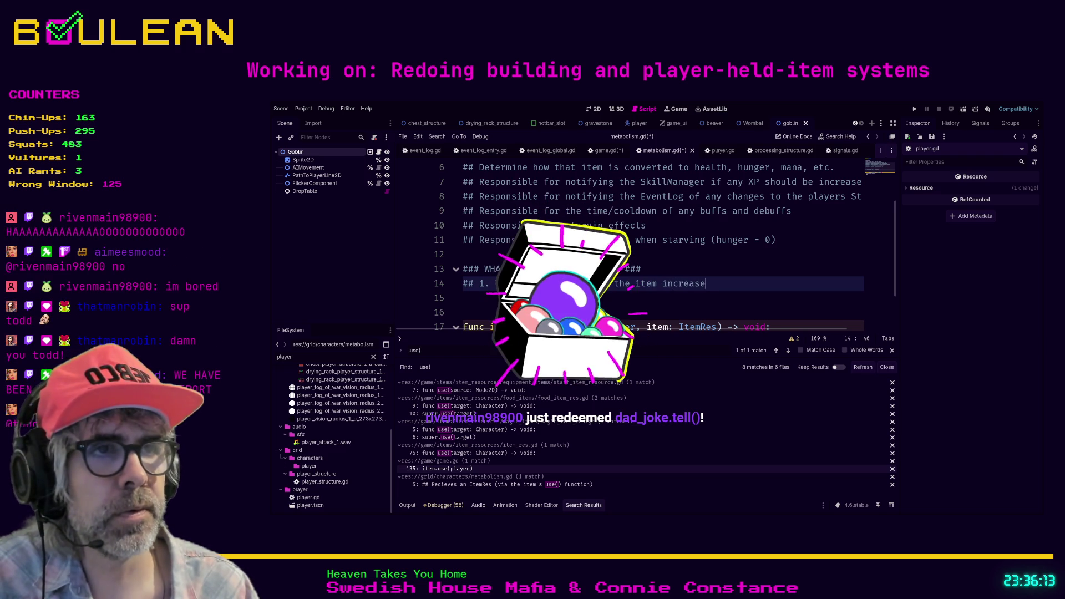
pyautogui.write('creases')
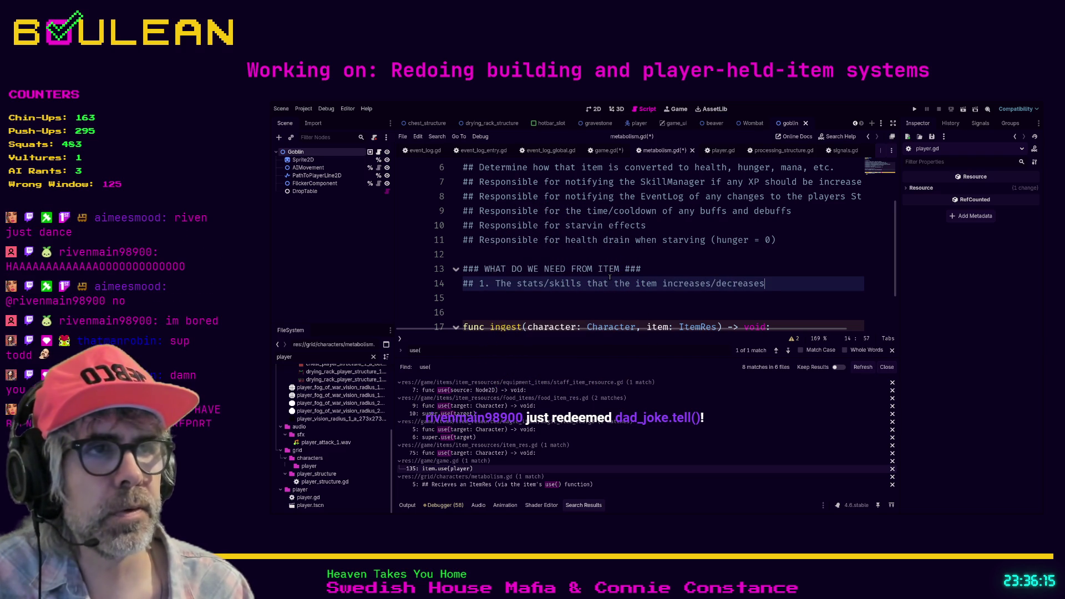
# Step: Reword item 1 as 'value of the' stats/skills and add '## 2. The actual stat/kill (probably an enum)'
pyautogui.click(517, 284)
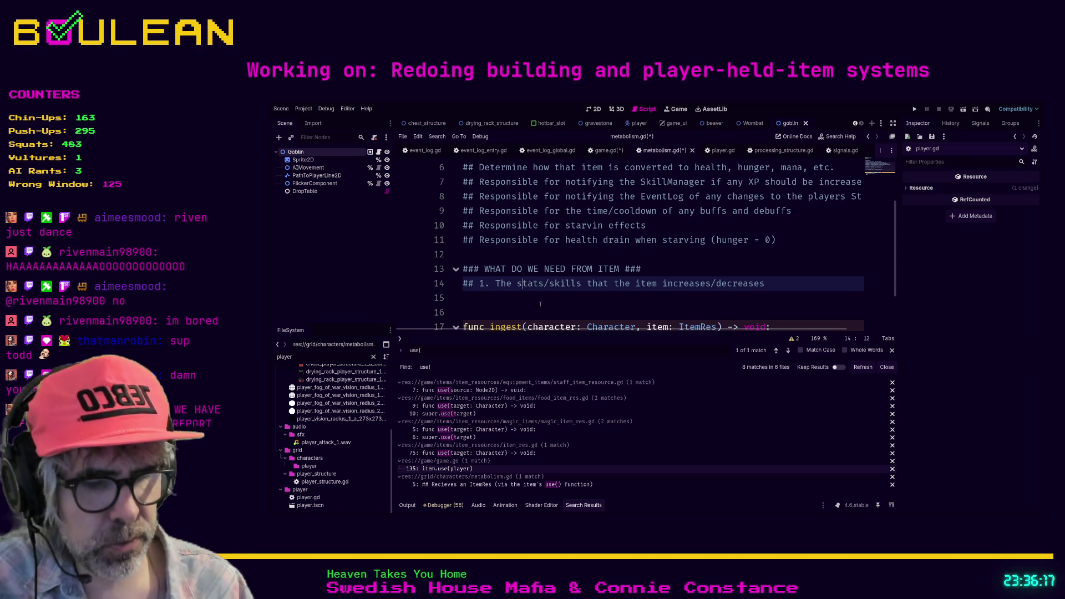
pyautogui.press('Left')
pyautogui.write('value of the')
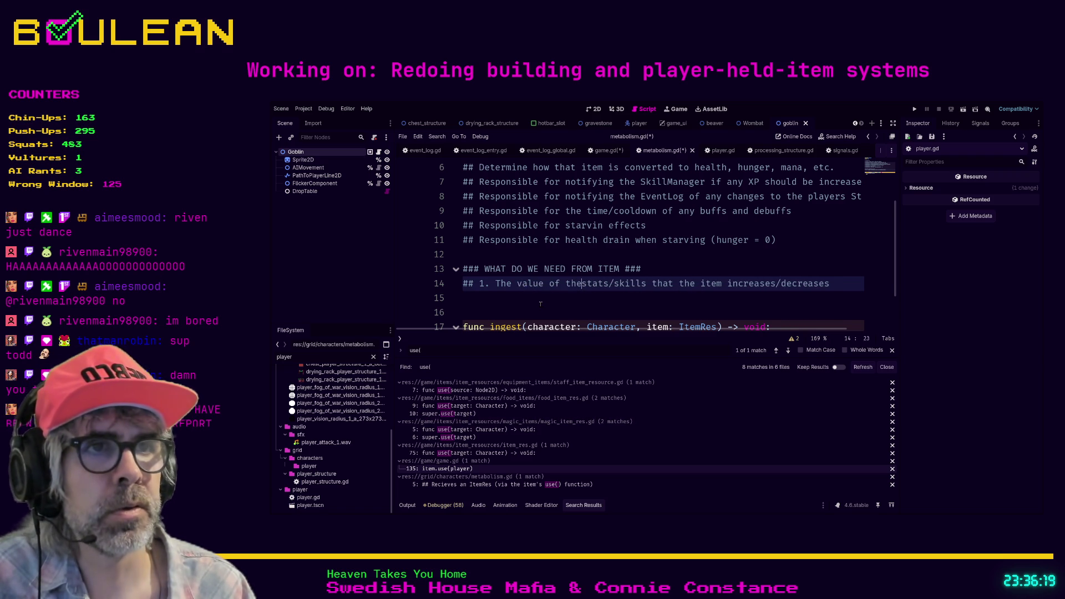
pyautogui.press('Return')
pyautogui.write('## 2. T')
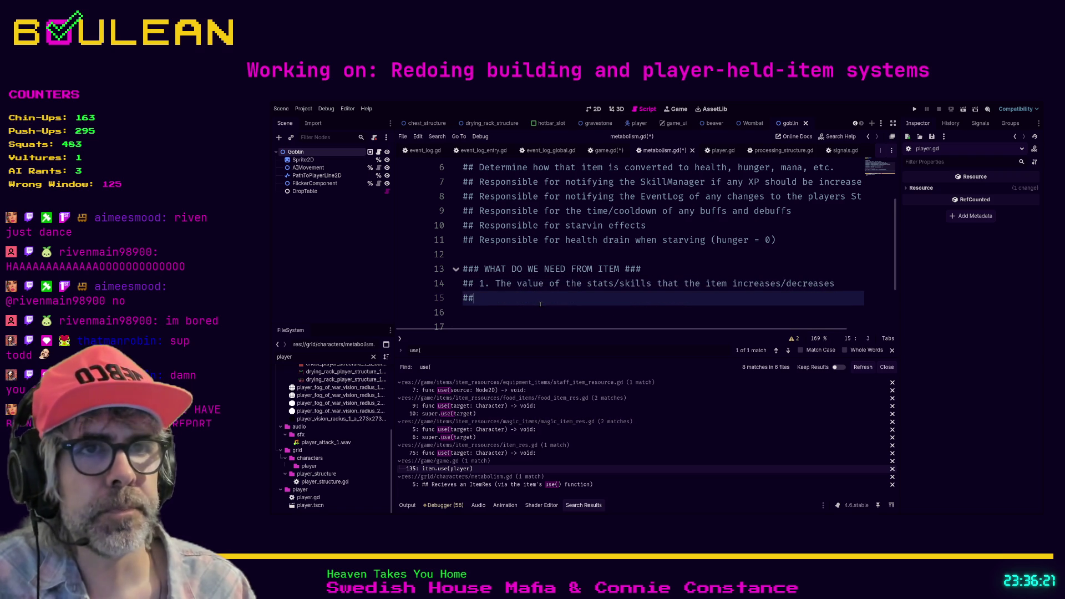
pyautogui.write('he actual st')
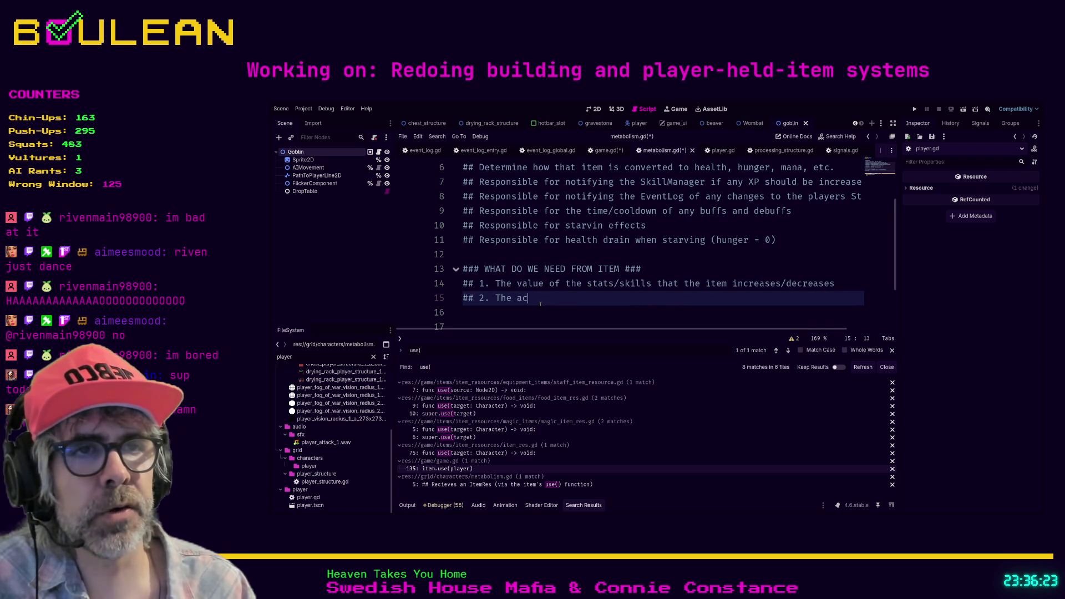
pyautogui.write('at/k')
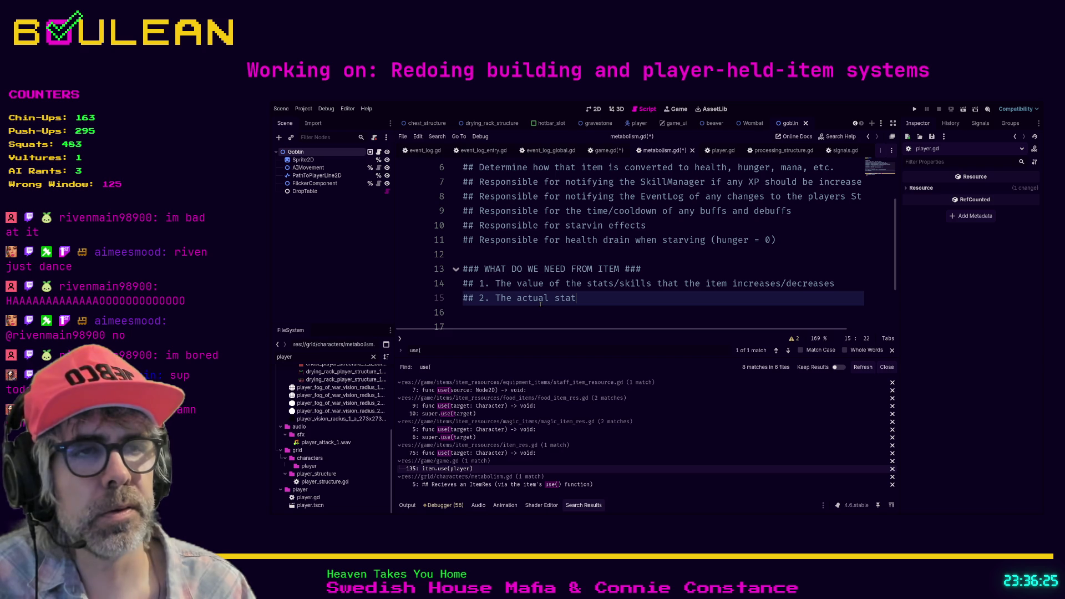
pyautogui.write('ill (')
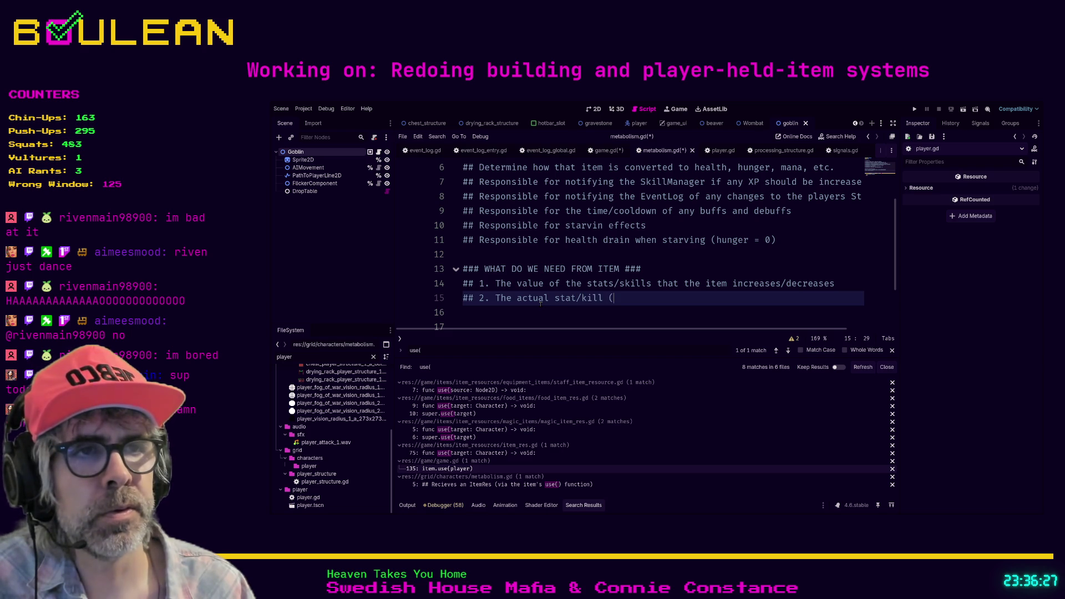
pyautogui.write('probably an enum')
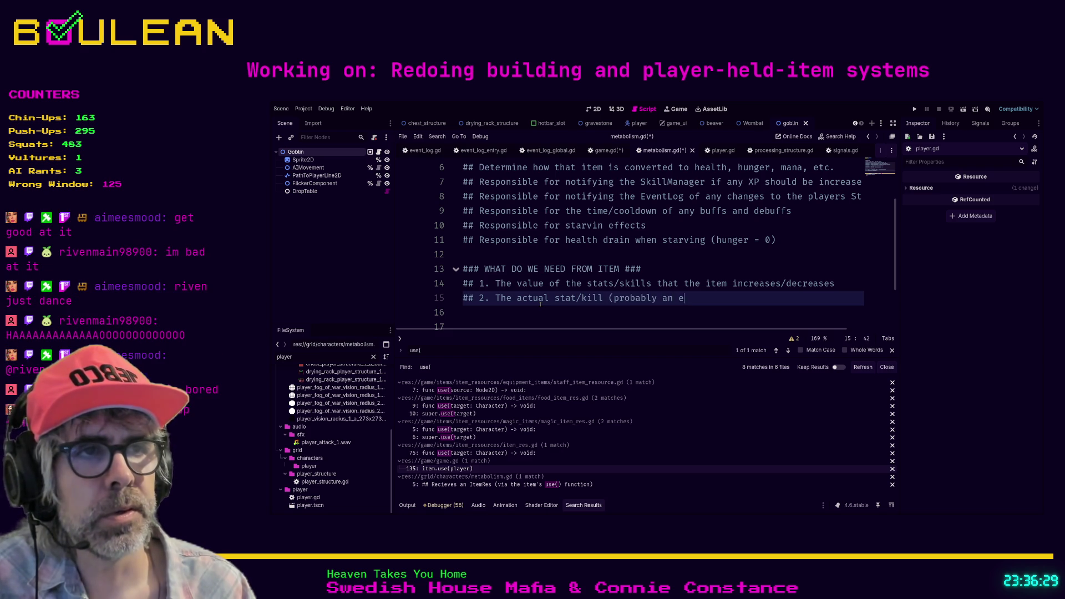
pyautogui.press('Return')
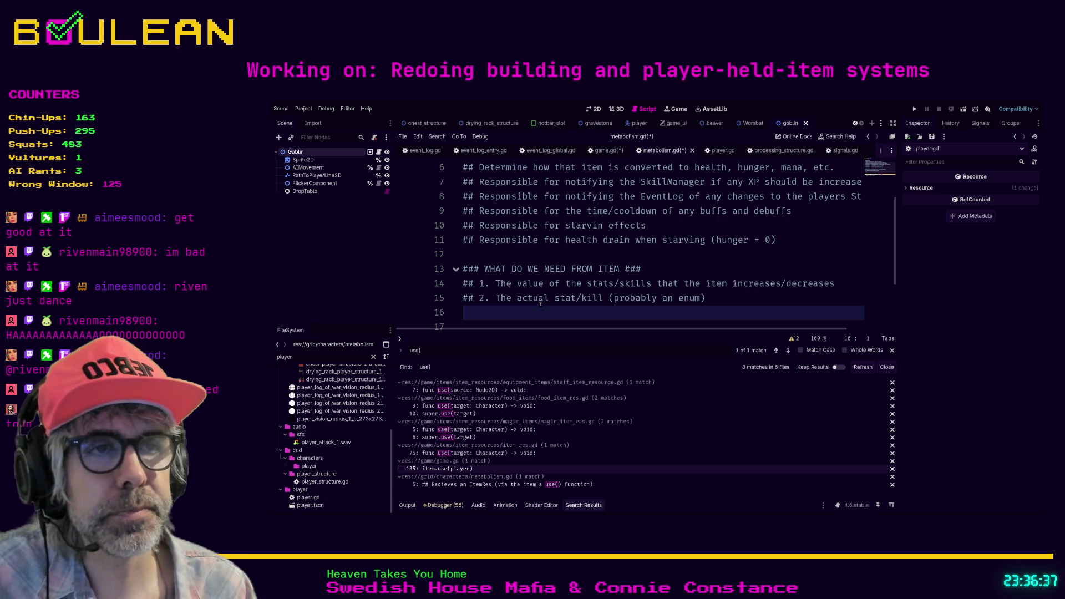
# Step: Correct 'kill' to 'skill' and add a blank line above func ingest
pyautogui.click(583, 298)
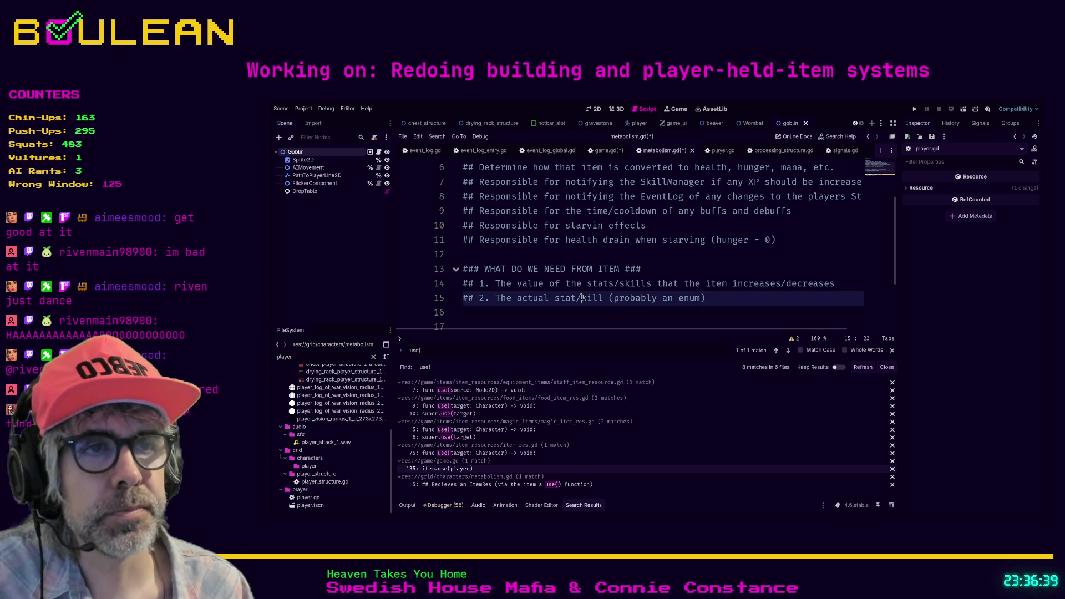
pyautogui.write('s')
pyautogui.press('Down')
pyautogui.scroll(-1, 714, 288)
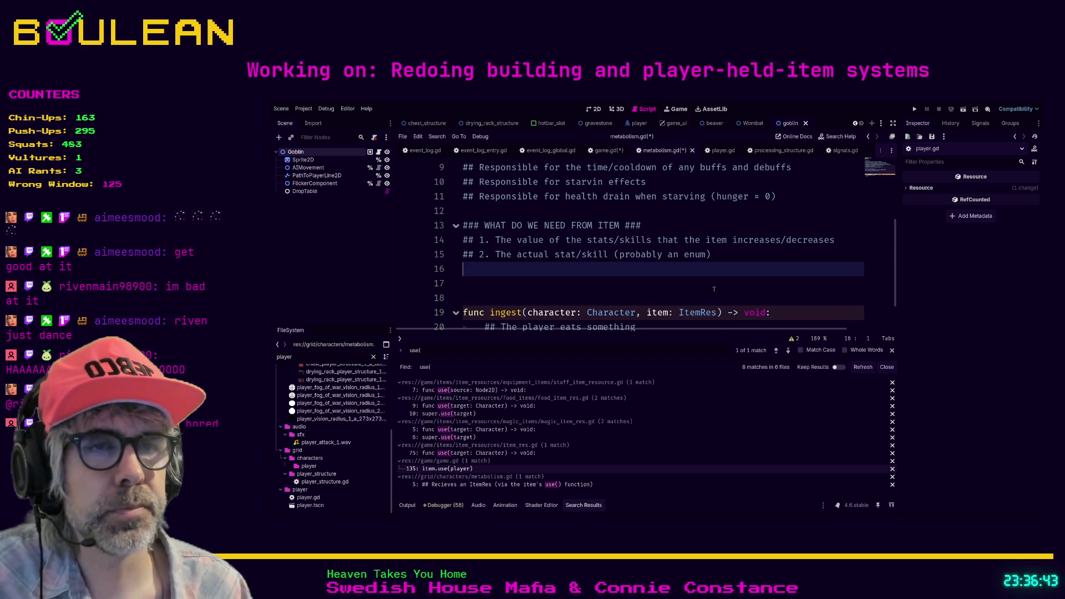
pyautogui.hotkey('ctrl', 'shift', 'Return')
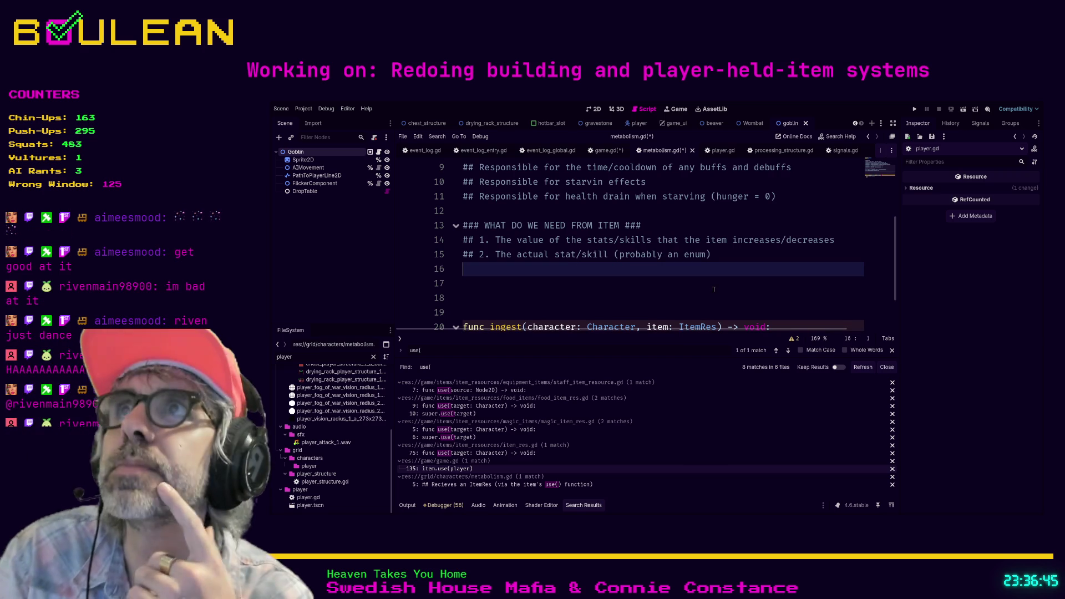
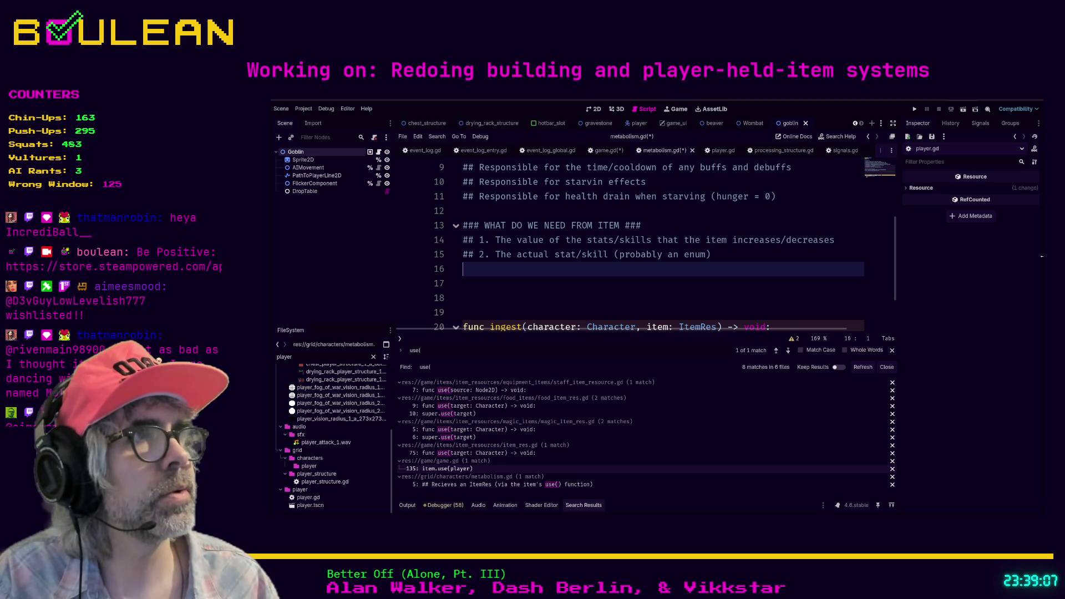
# Step: Switch from the Godot script editor to the browser showing the Gamedle Gang Beasts result
pyautogui.hotkey('alt', 'Tab')
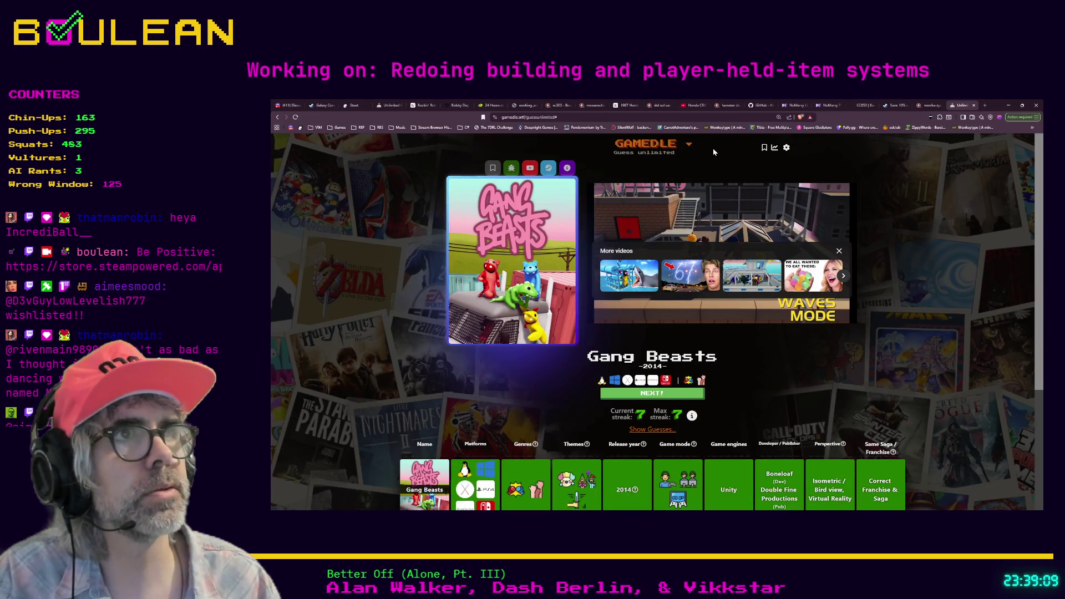
# Step: Load the copied Be Positive! Steam store link in a new tab and show its first screenshot
pyautogui.hotkey('ctrl', 't')
pyautogui.hotkey('ctrl', 'v')
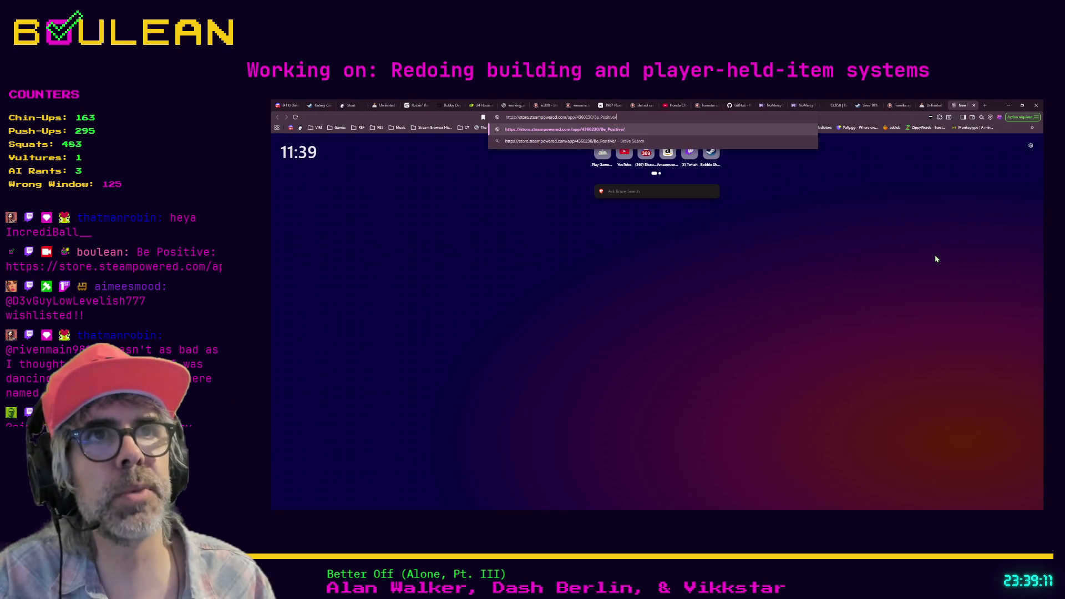
pyautogui.press('Return')
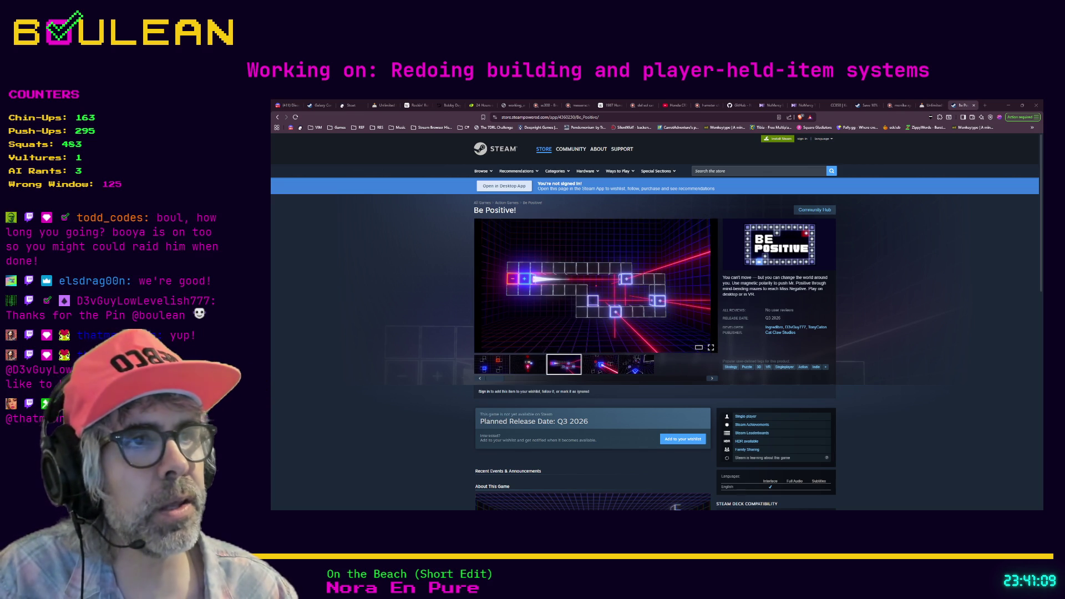
pyautogui.click(492, 362)
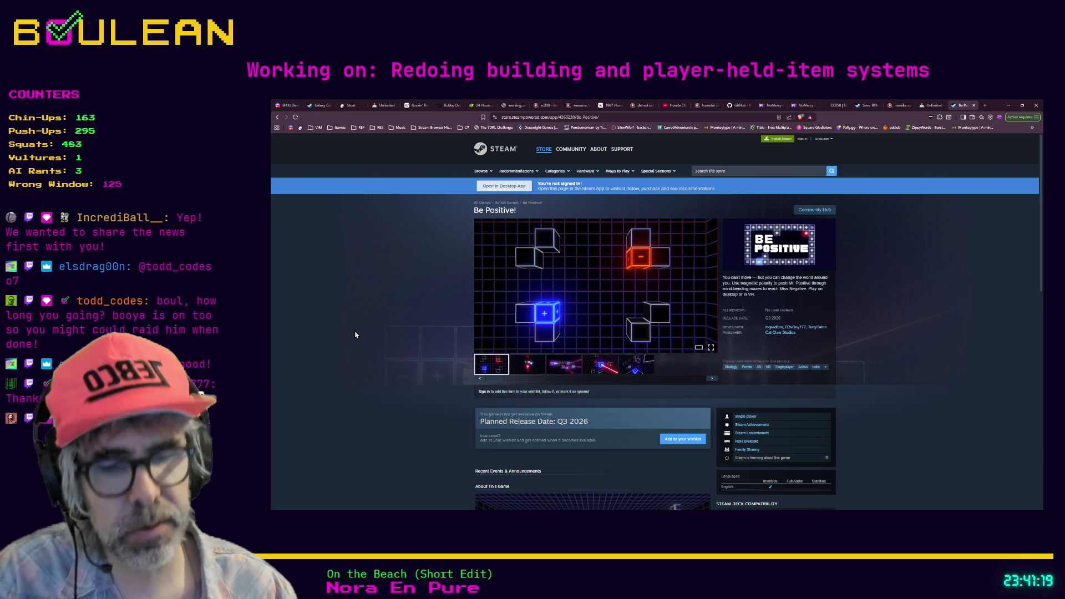
# Step: Find Be Positive on itch.io in a new tab, copy its page link, and return to Steam
pyautogui.hotkey('ctrl', 't')
pyautogui.write('itch')
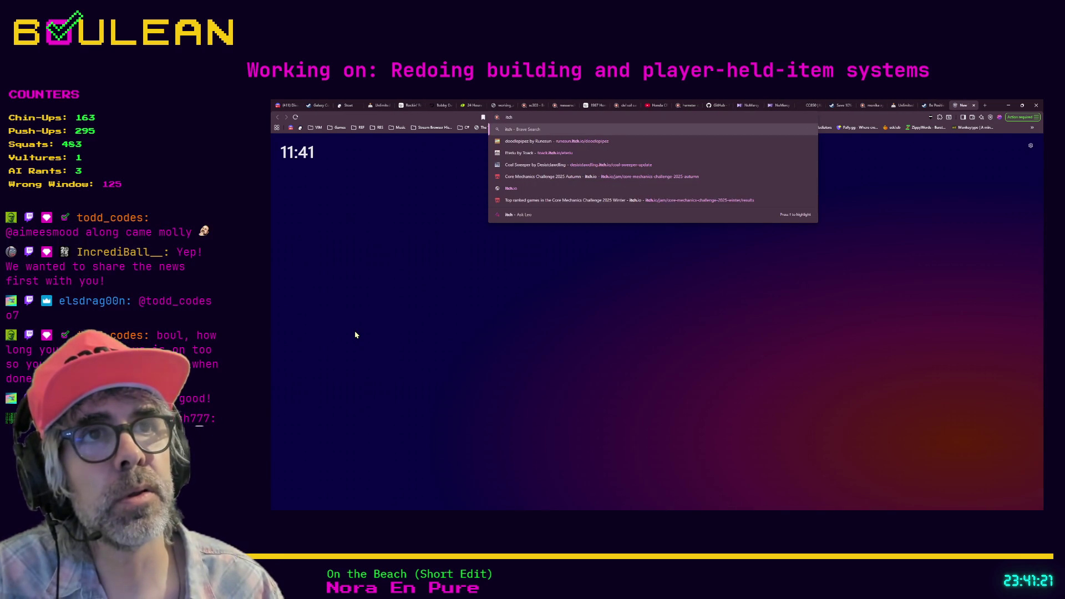
pyautogui.write(' be positi')
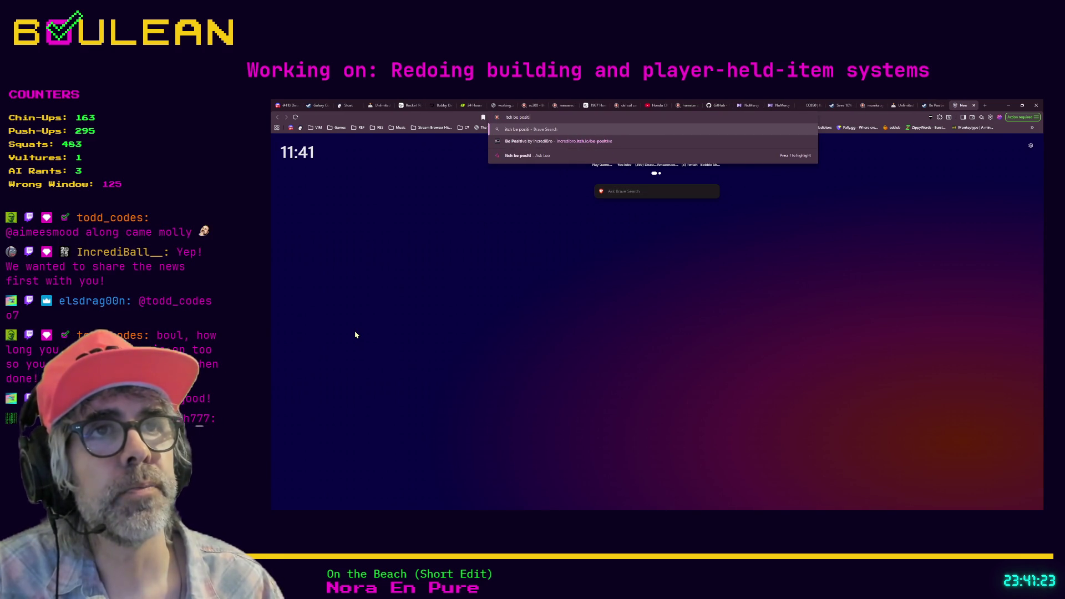
pyautogui.press('Down')
pyautogui.press('Return')
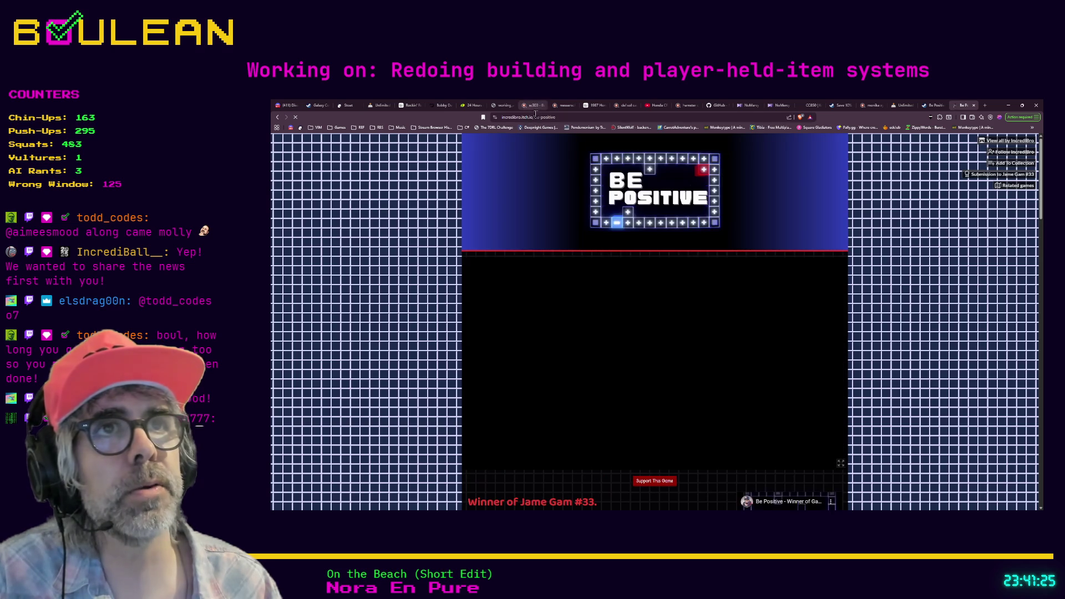
pyautogui.click(538, 117)
pyautogui.hotkey('alt', 'Tab')
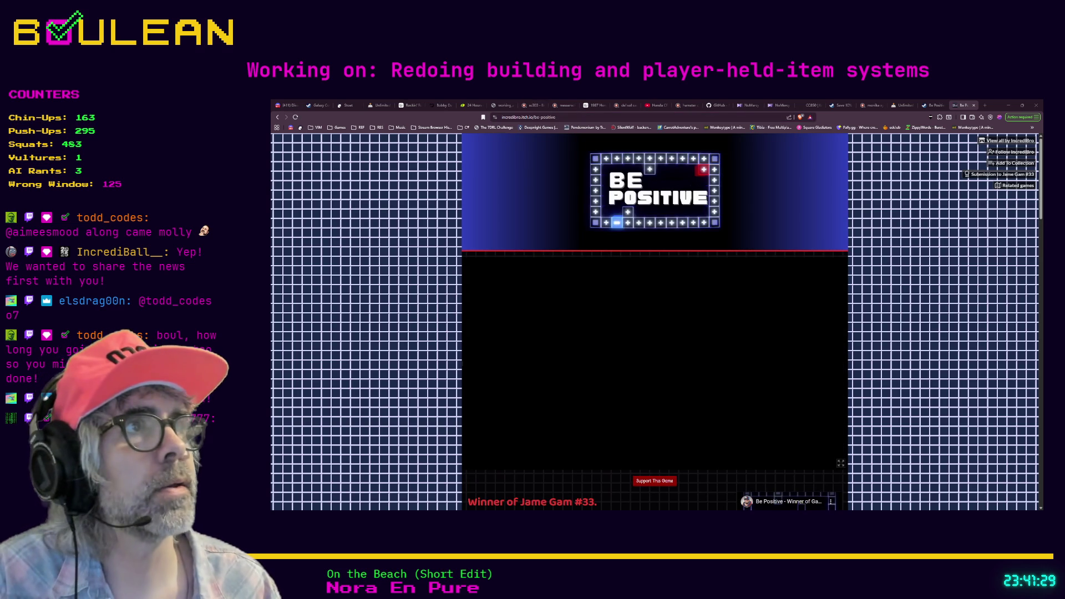
pyautogui.click(933, 106)
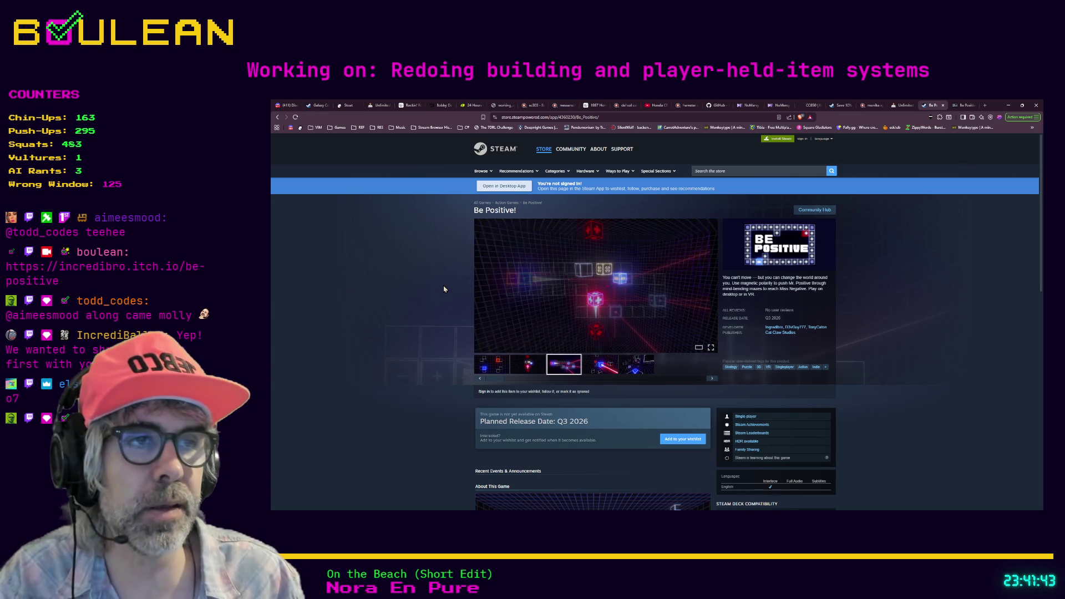
pyautogui.moveTo(560, 288)
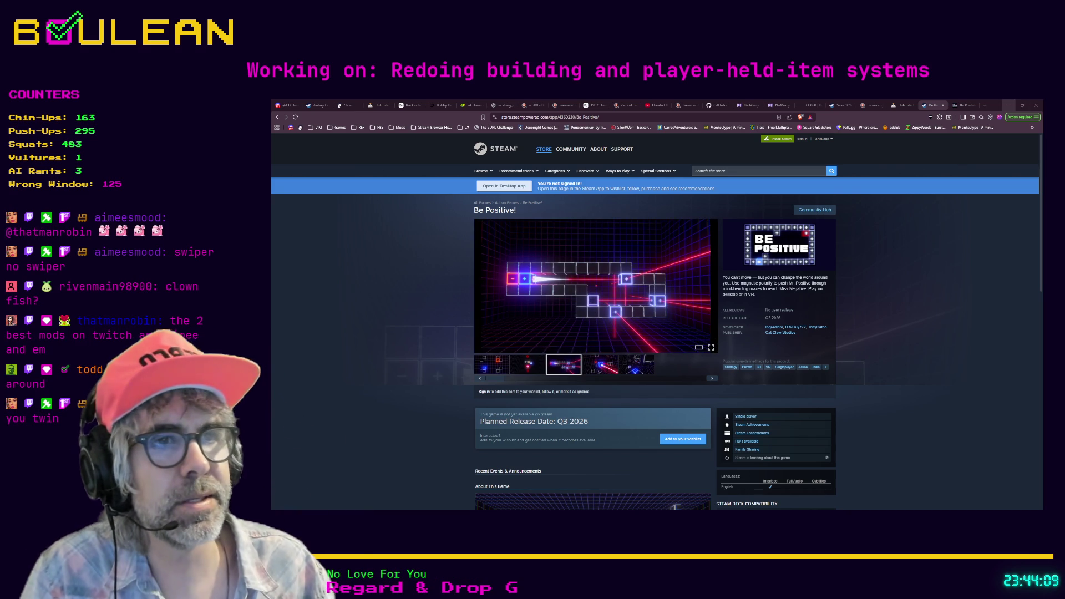
# Step: Minimize the browser and bring the Godot script editor with metabolism.gd back
pyautogui.click(1009, 105)
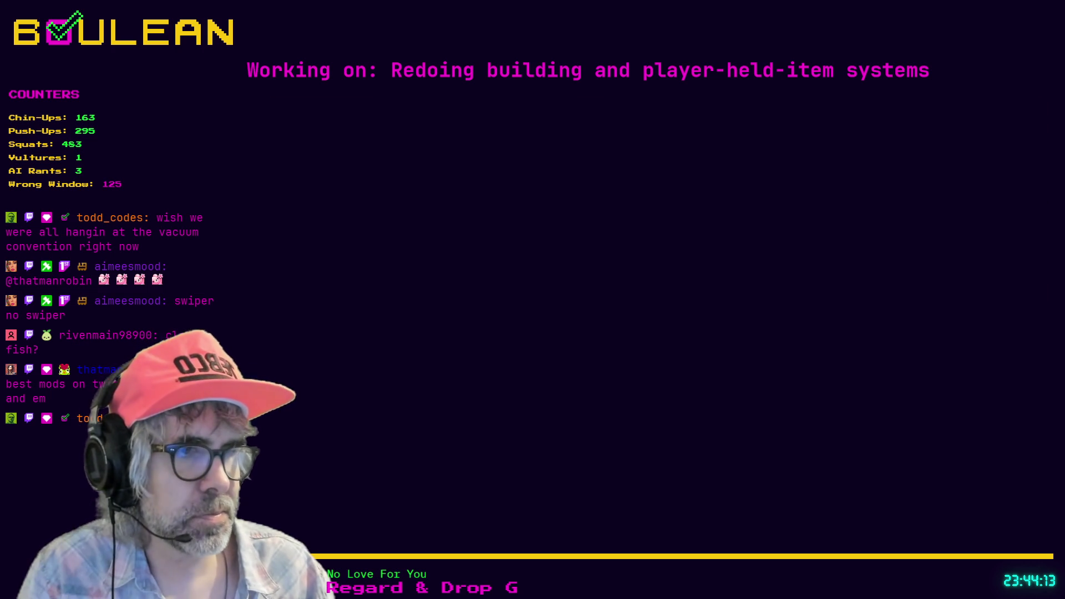
pyautogui.click(707, 299)
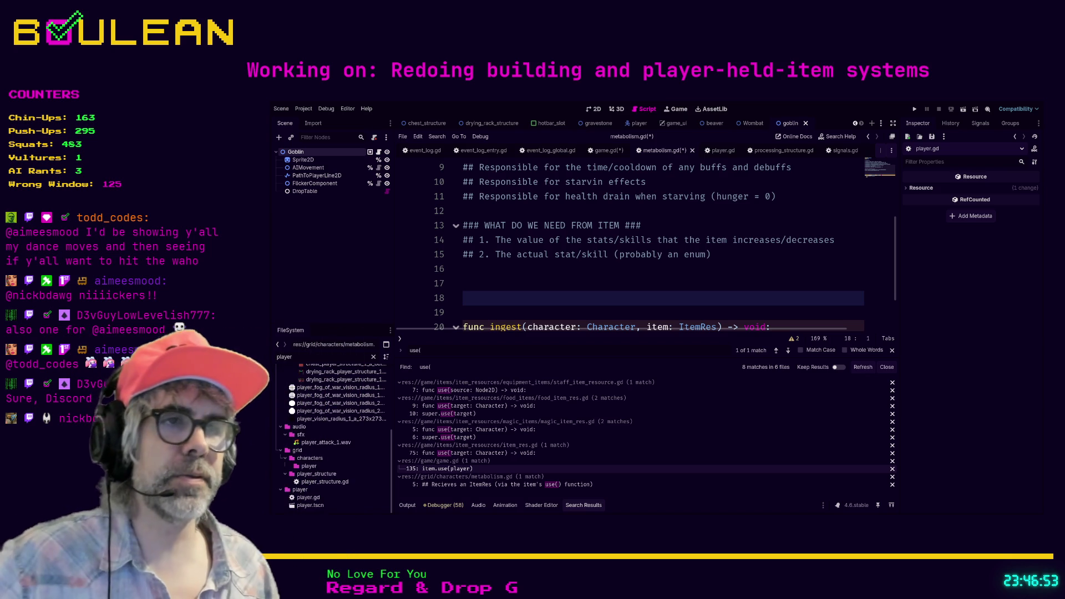
# Step: Start a third point on line 16 reading '## 3. The action that the'
pyautogui.click(516, 283)
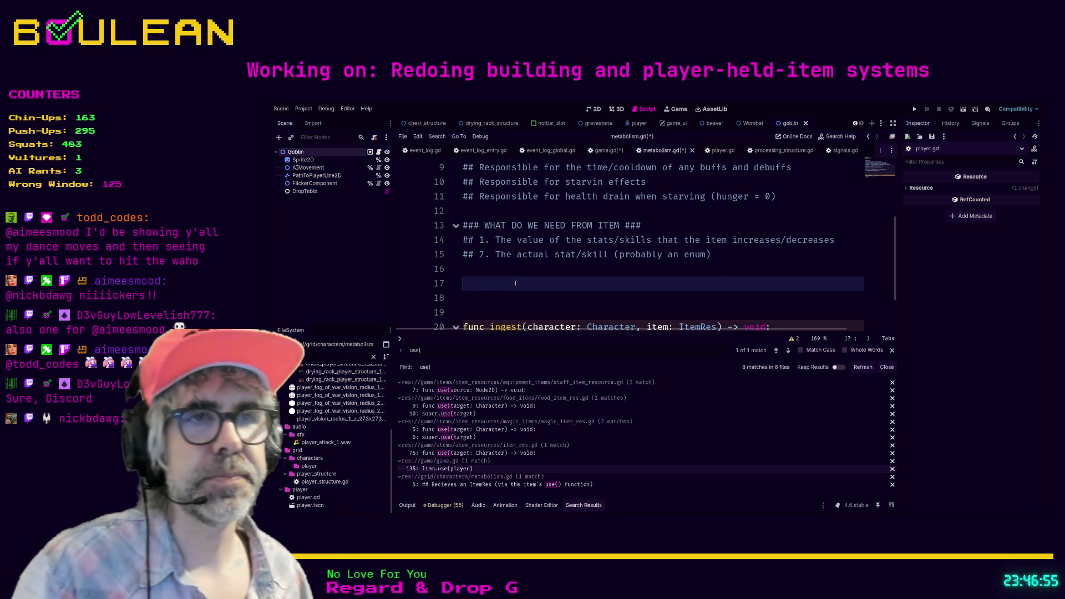
pyautogui.scroll(-2, 515, 284)
pyautogui.scroll(2, 518, 280)
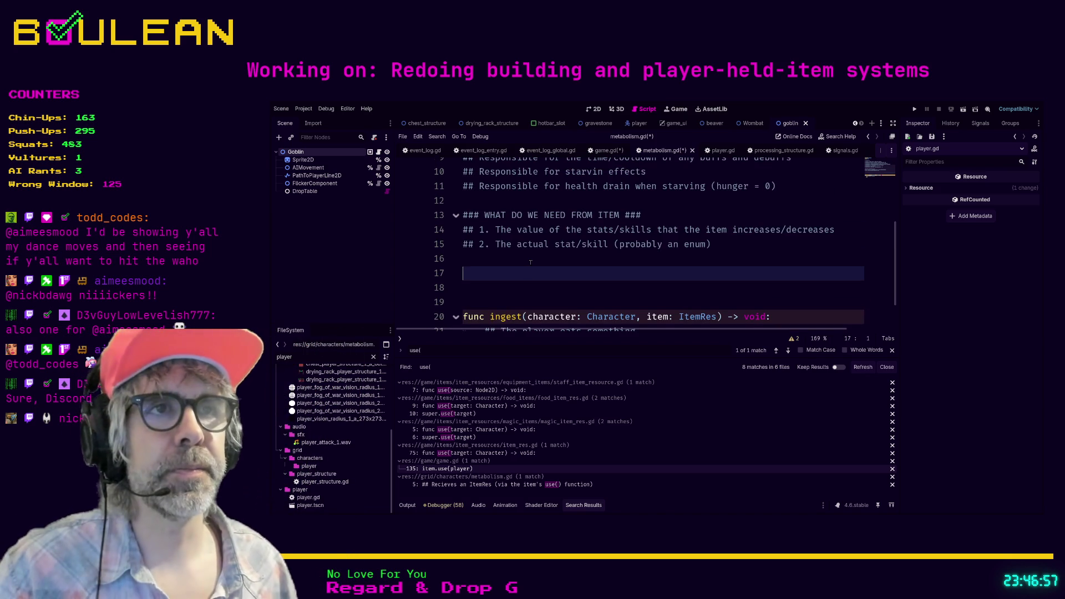
pyautogui.moveTo(518, 282); pyautogui.dragTo(486, 256)
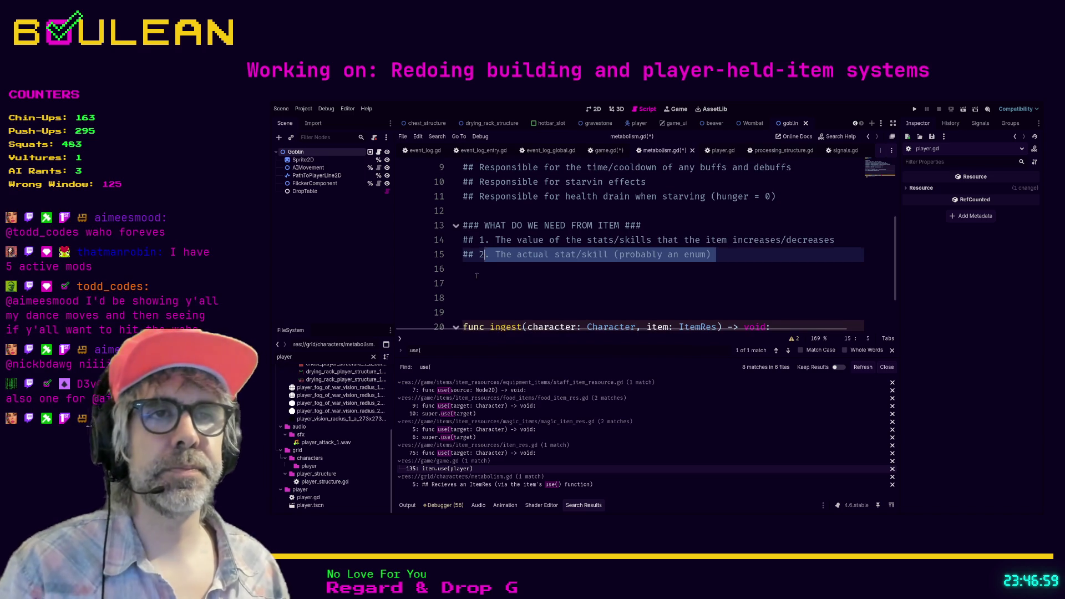
pyautogui.click(477, 276)
pyautogui.write('## 4')
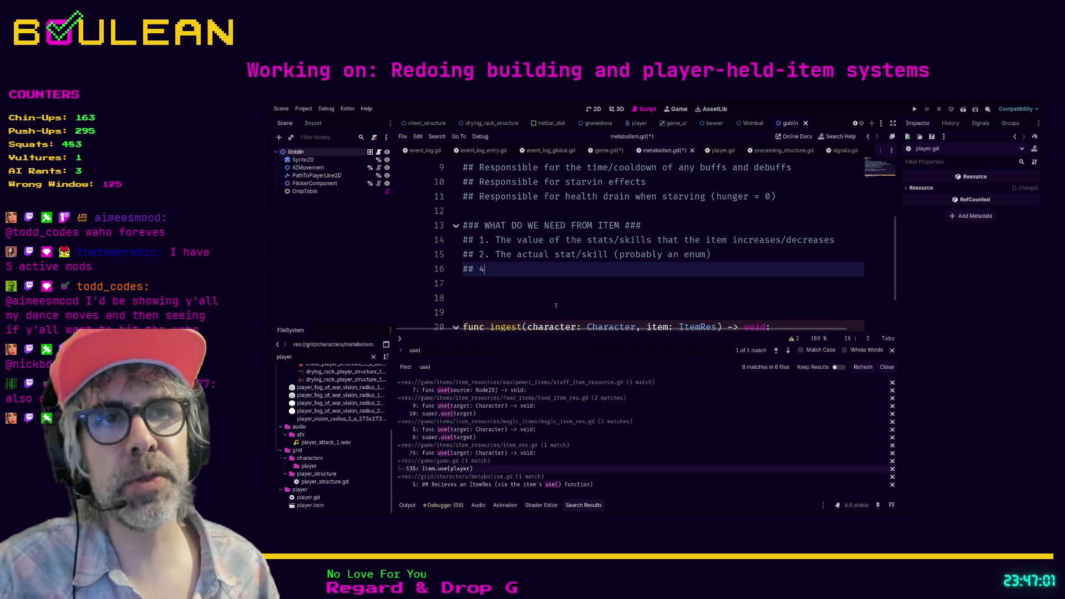
pyautogui.press('BackSpace')
pyautogui.write('3. The action')
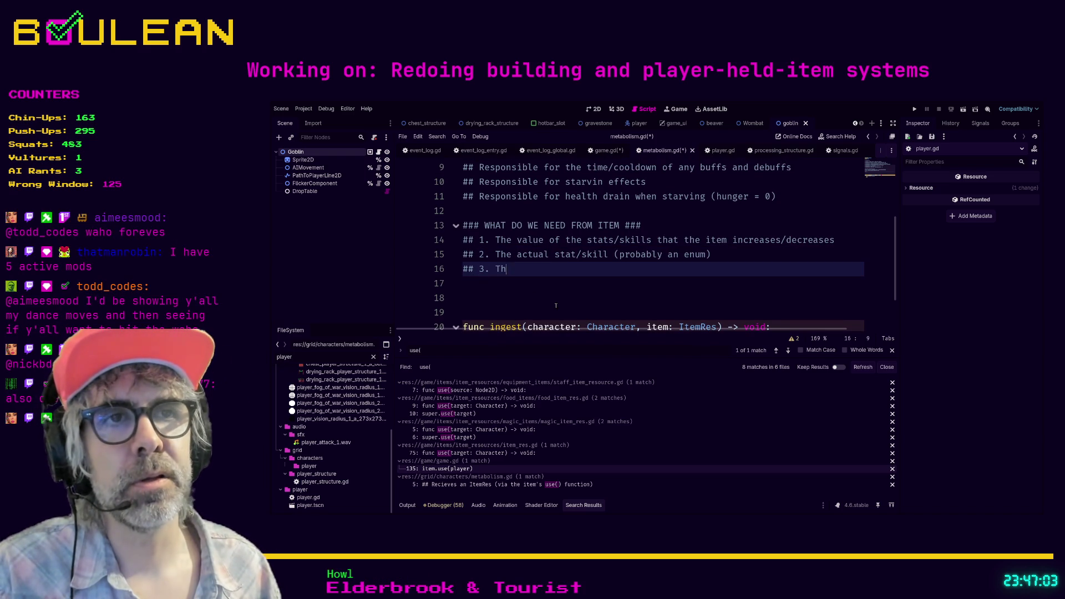
pyautogui.write(' that the')
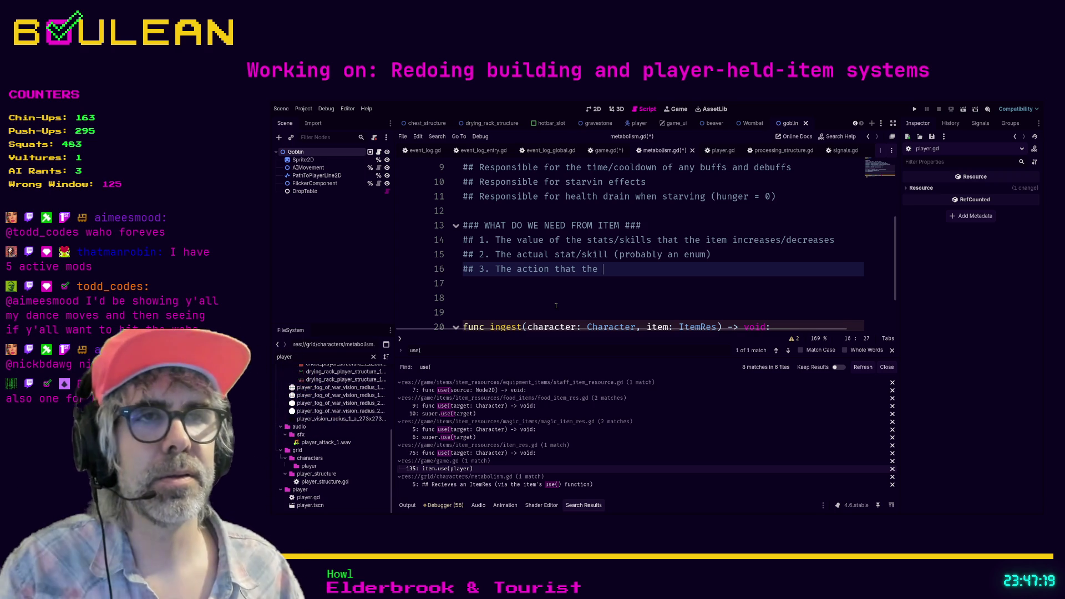
# Step: Delete the unfinished description so line 16 reads just '## 3.'
pyautogui.hotkey('shift', 'Home')
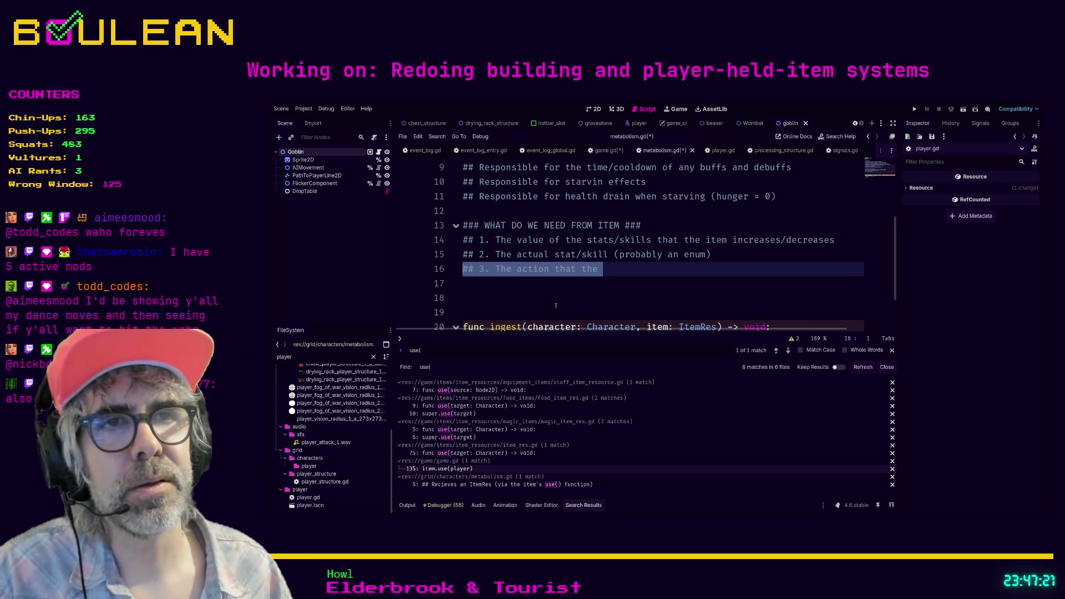
pyautogui.hotkey('shift', 'Right')
pyautogui.hotkey('shift', 'Right')
pyautogui.hotkey('shift', 'Right')
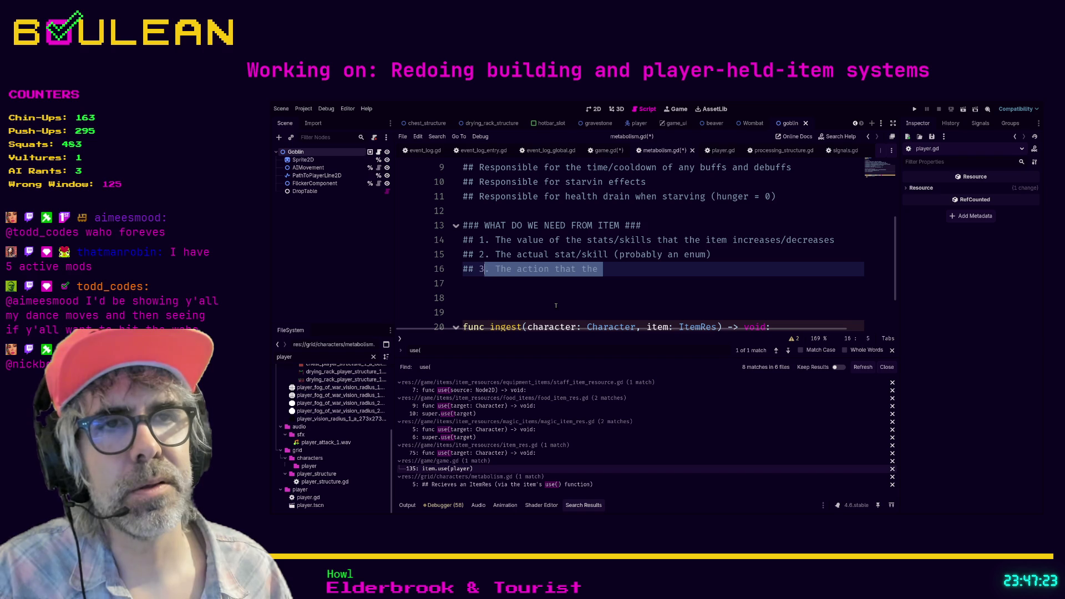
pyautogui.hotkey('shift', 'Right')
pyautogui.hotkey('shift', 'Right')
pyautogui.press('BackSpace')
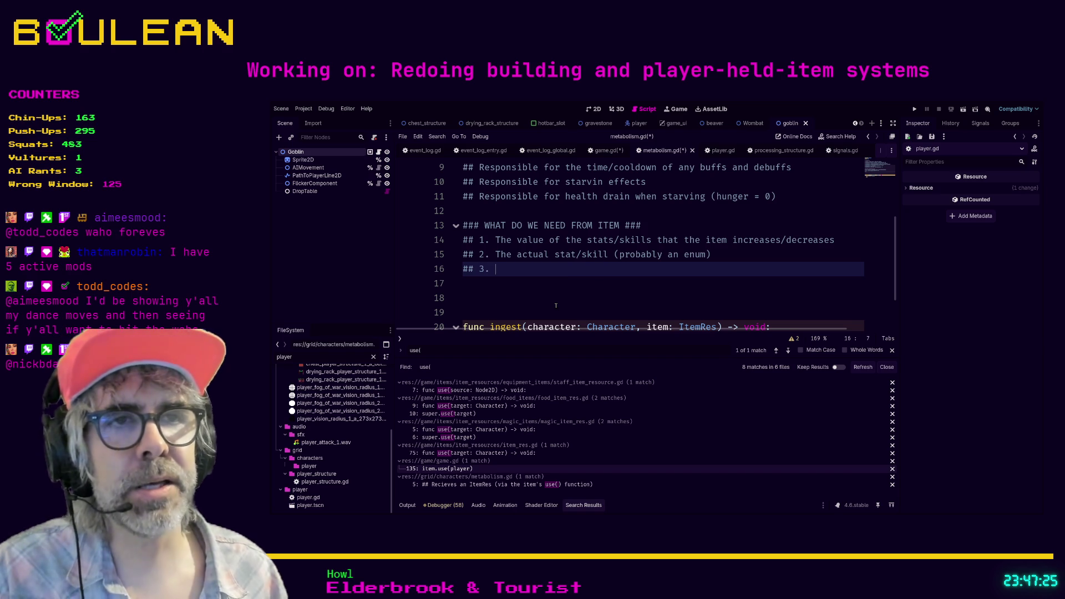
pyautogui.scroll(-1, 556, 305)
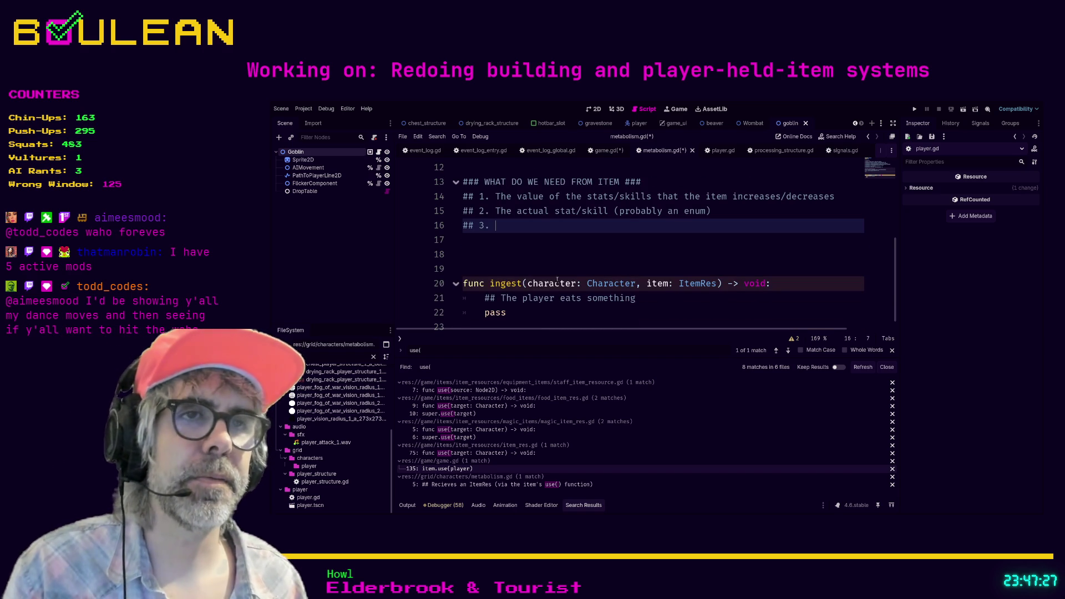
pyautogui.scroll(-1, 530, 249)
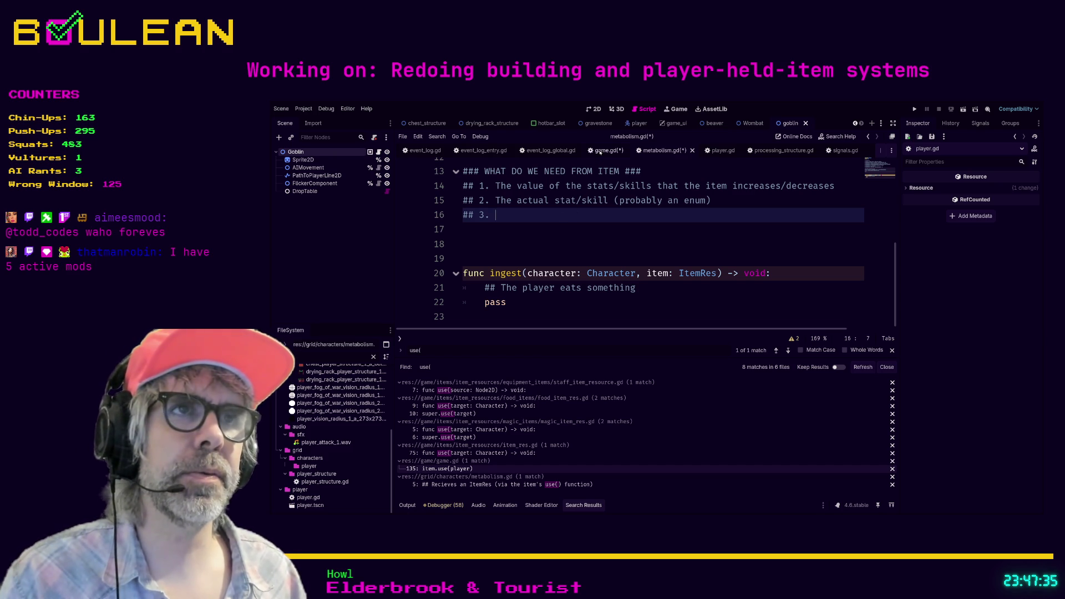
# Step: Open player.gd and scroll to its exported action_validator: ActionValidator declaration near line 54
pyautogui.click(601, 152)
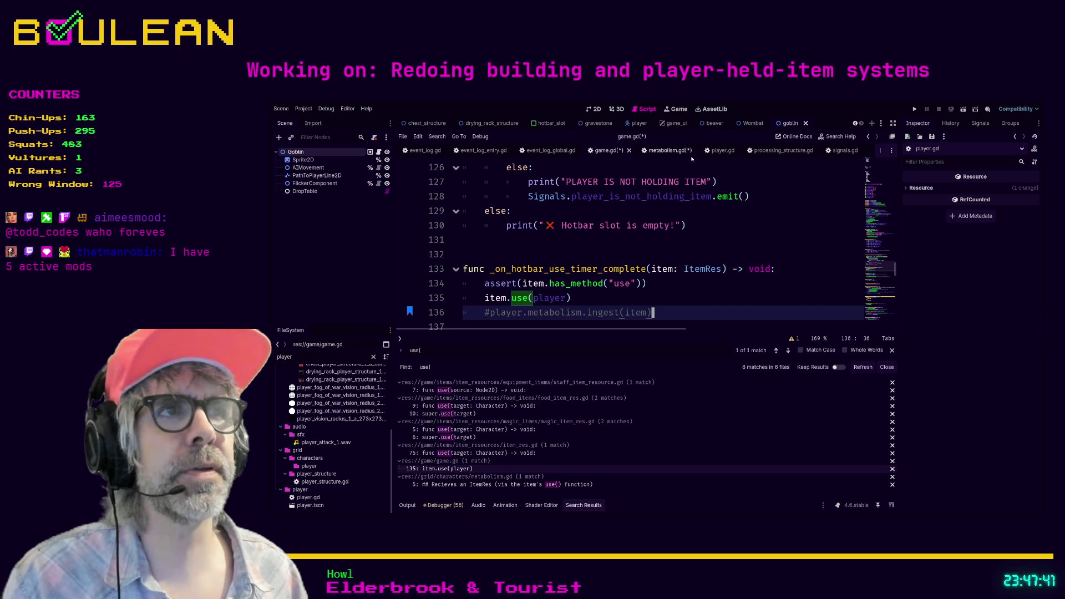
pyautogui.click(714, 153)
pyautogui.scroll(15, 840, 201)
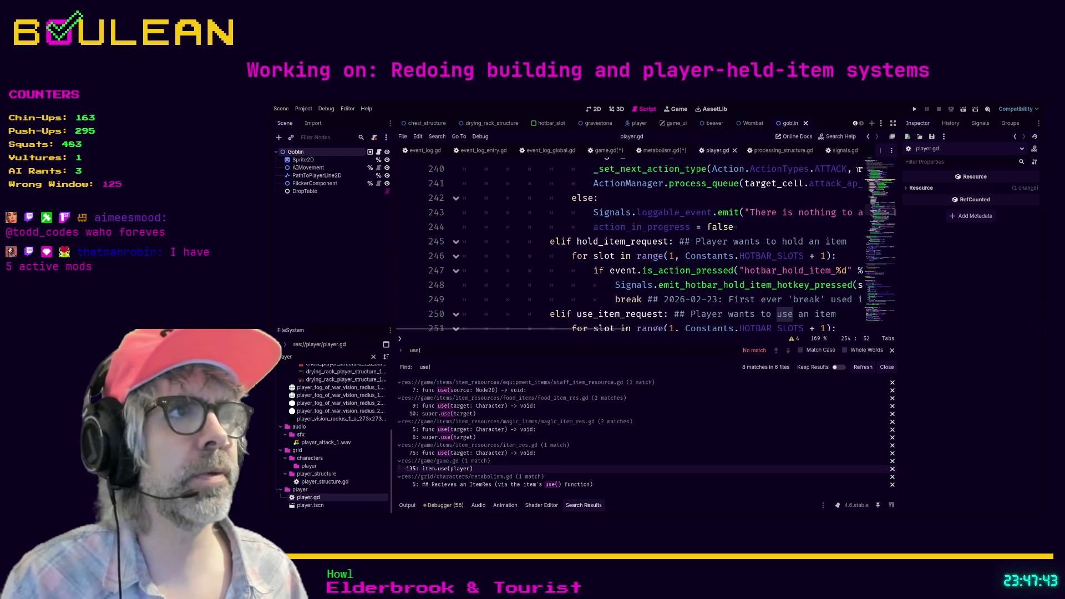
pyautogui.scroll(10, 841, 201)
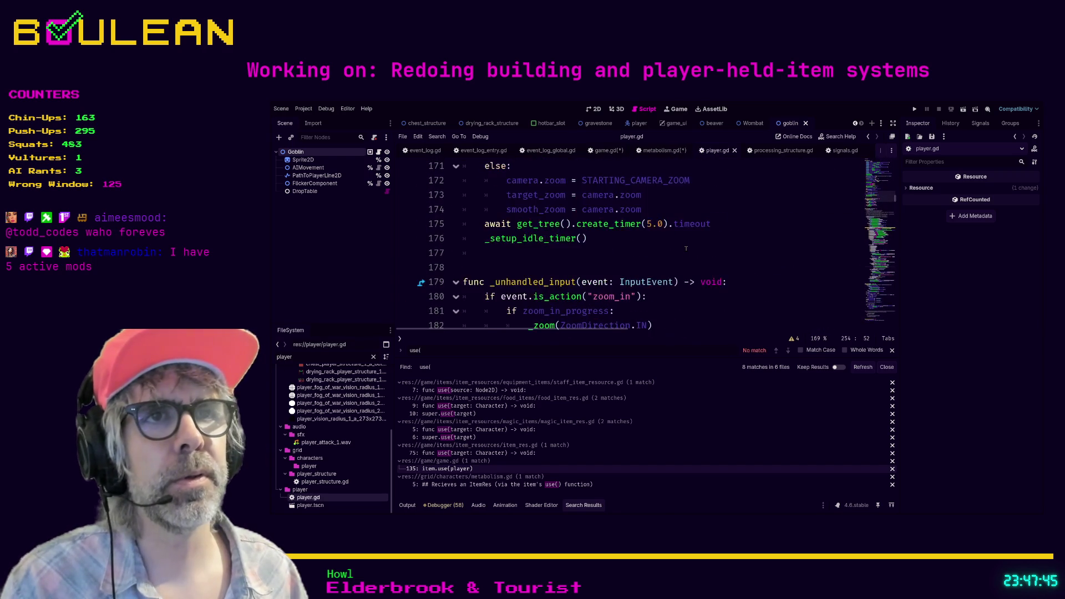
pyautogui.scroll(11, 686, 248)
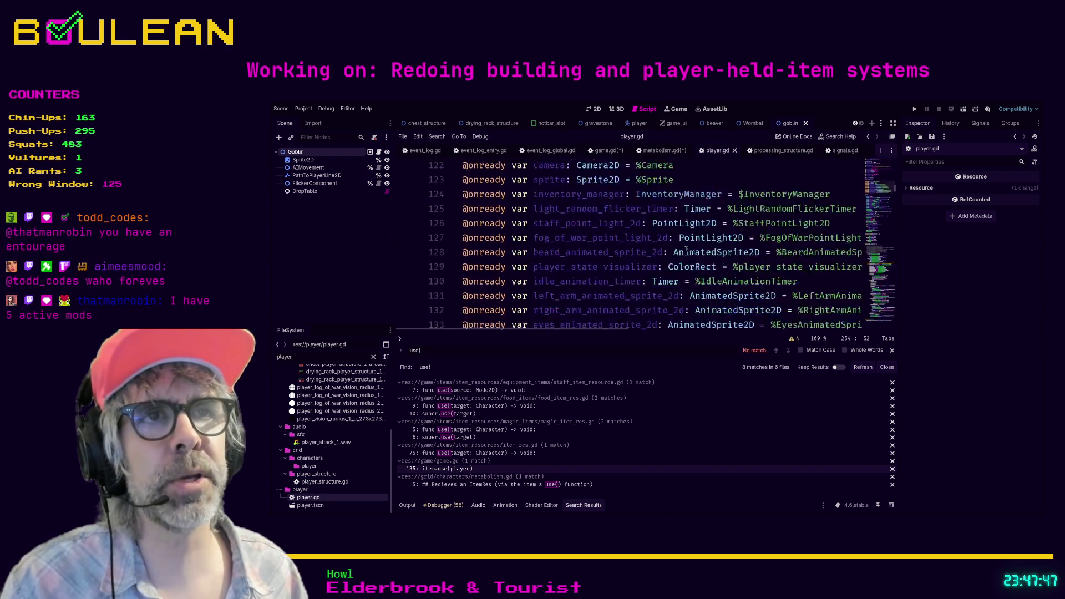
pyautogui.scroll(12, 686, 248)
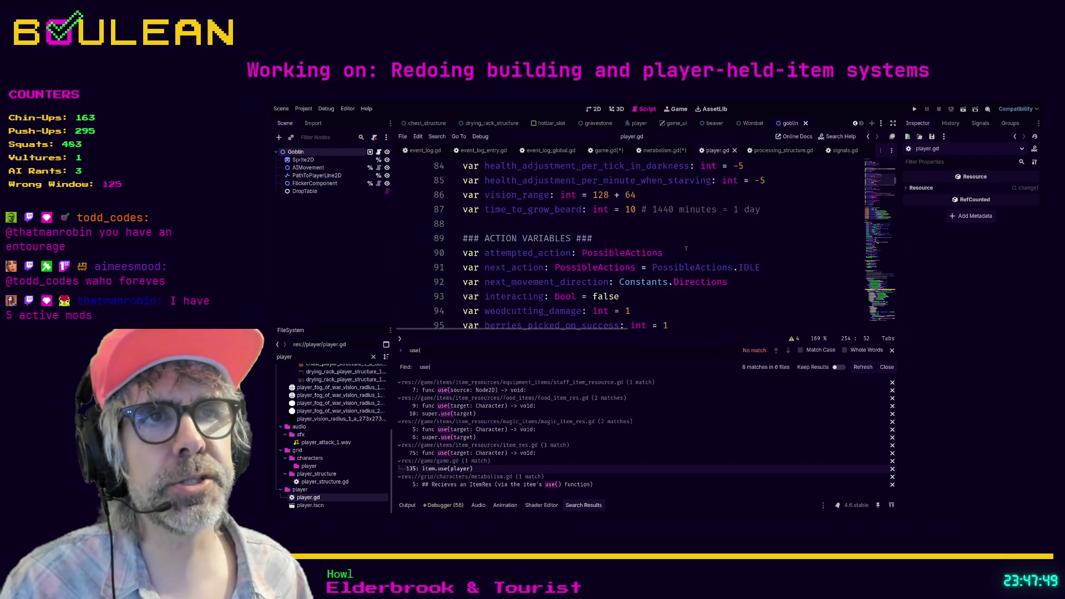
pyautogui.scroll(8, 686, 248)
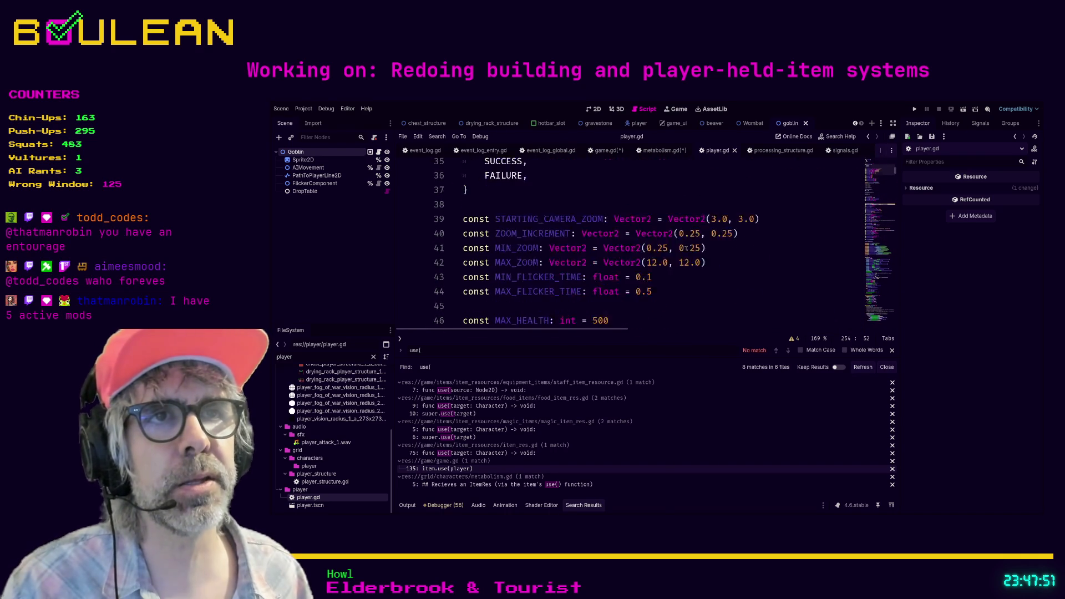
pyautogui.scroll(-3, 656, 244)
pyautogui.scroll(-6, 656, 245)
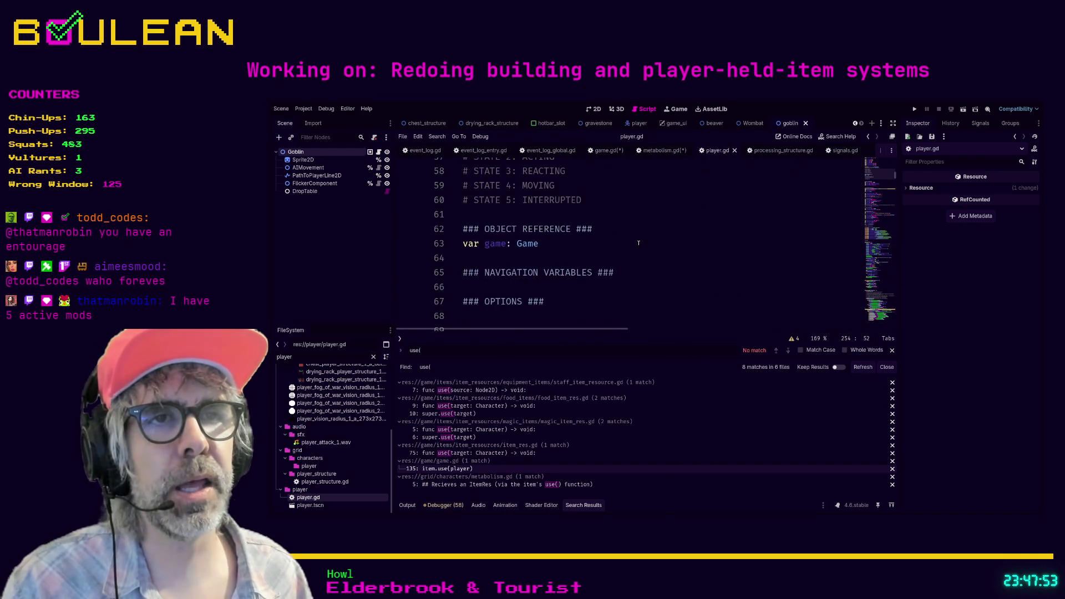
pyautogui.scroll(-3, 638, 243)
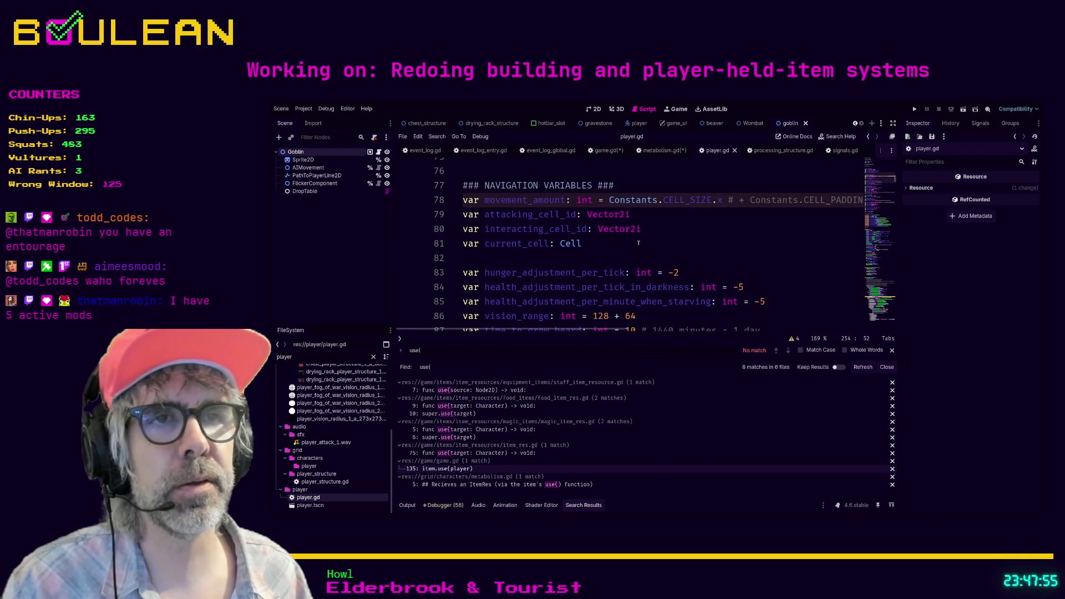
pyautogui.scroll(3, 550, 245)
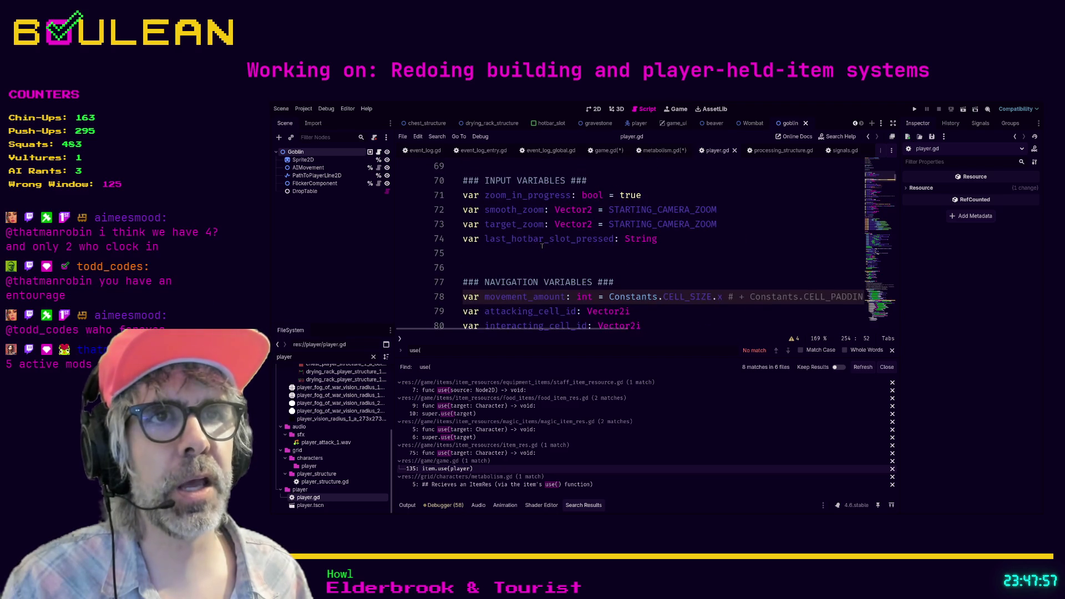
pyautogui.scroll(2, 543, 245)
pyautogui.scroll(5, 484, 251)
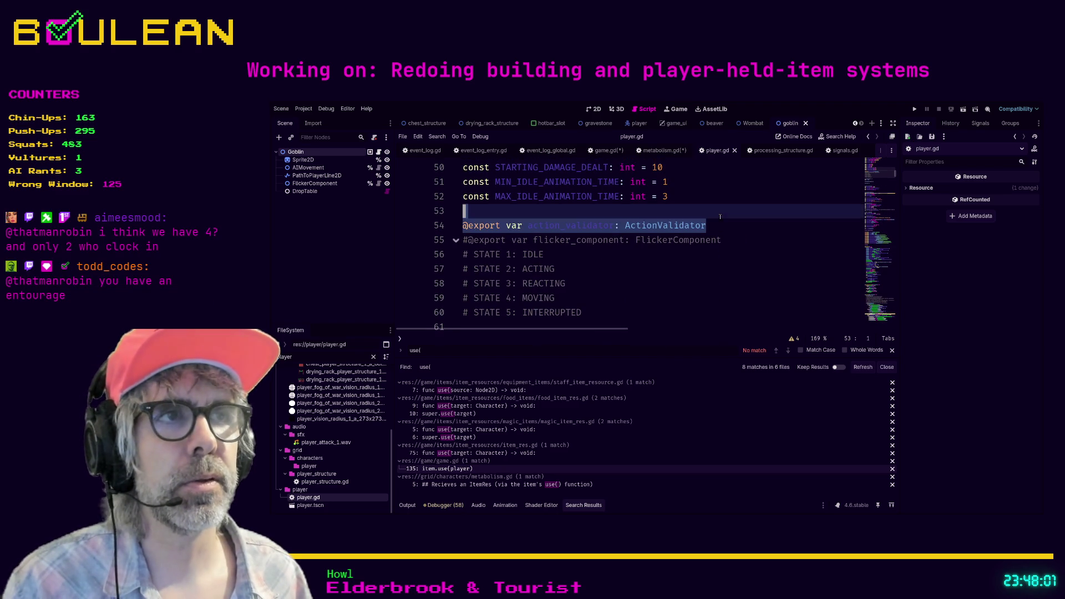
pyautogui.click(732, 216)
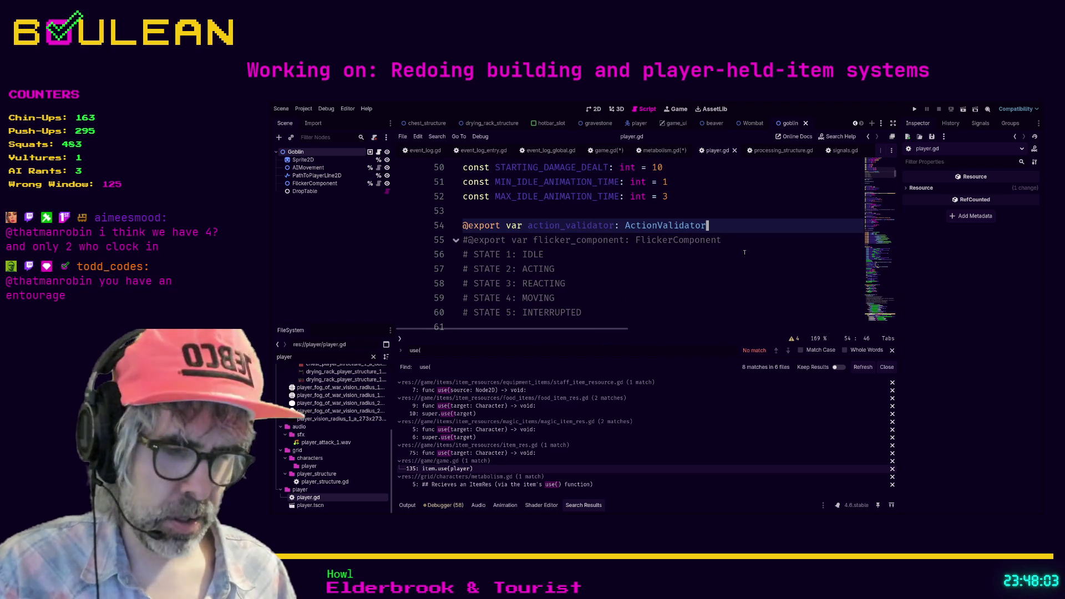
pyautogui.press('Return')
pyautogui.write('@ex')
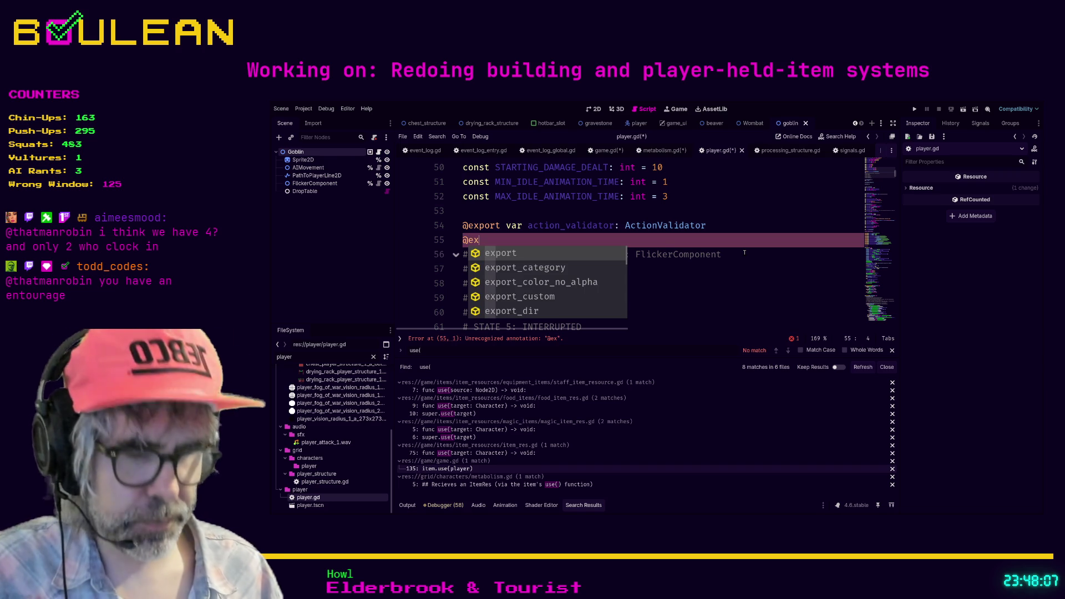
pyautogui.write('port var metabol')
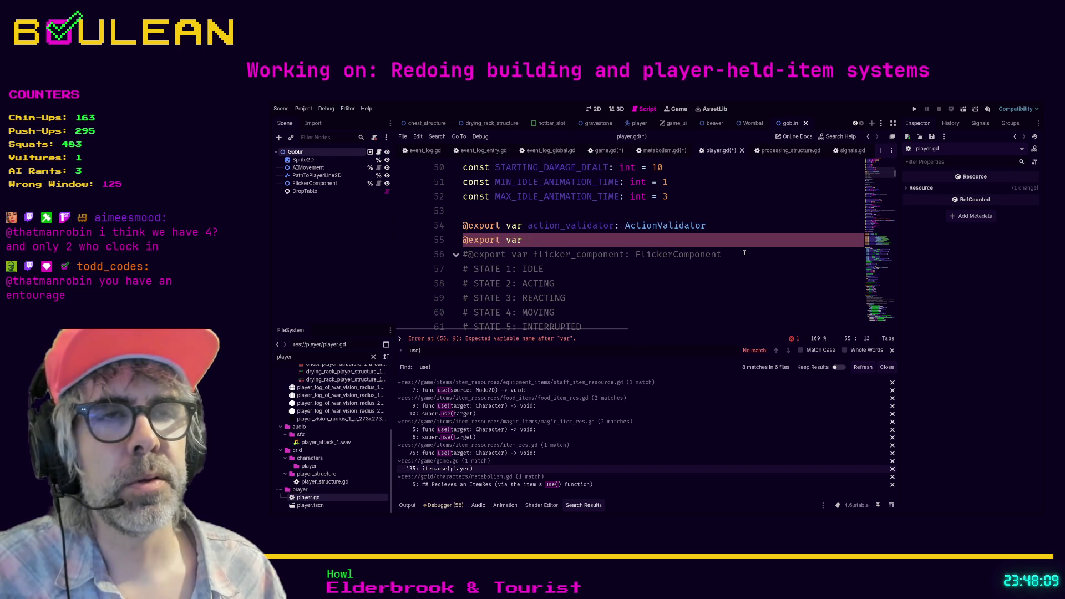
pyautogui.write('ism:')
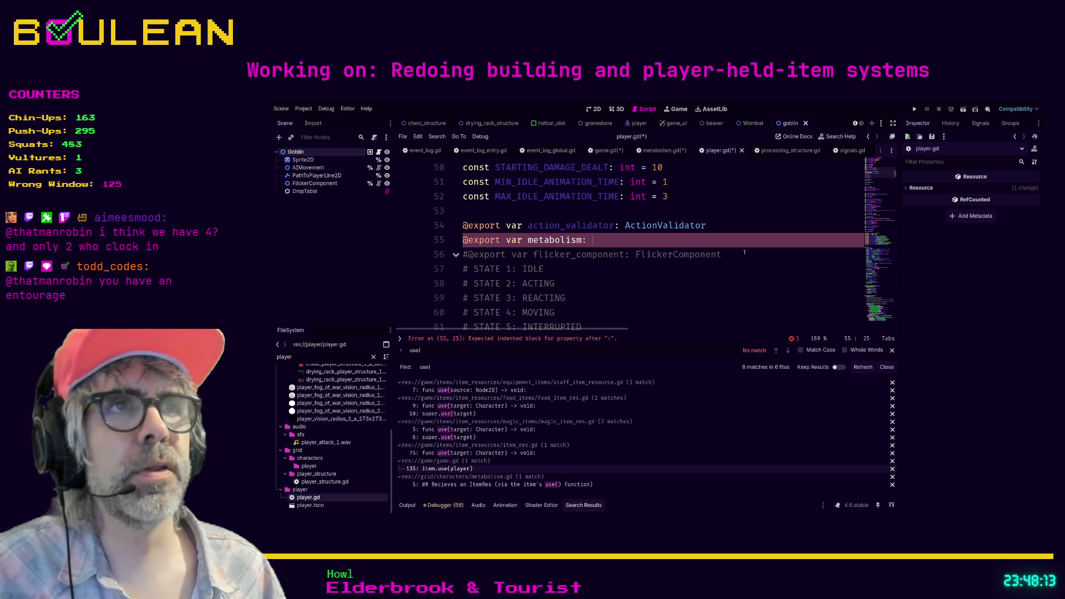
pyautogui.hotkey('shift', 'Home')
pyautogui.press('BackSpace')
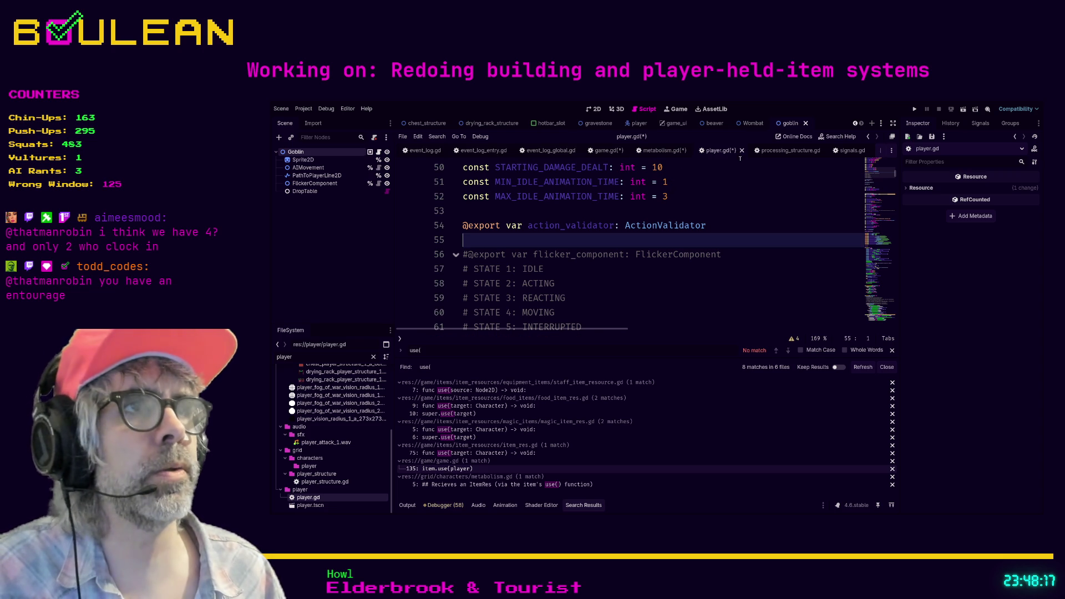
# Step: Filter the FileSystem dock for 'character' and open character.gd
pyautogui.doubleClick(347, 359)
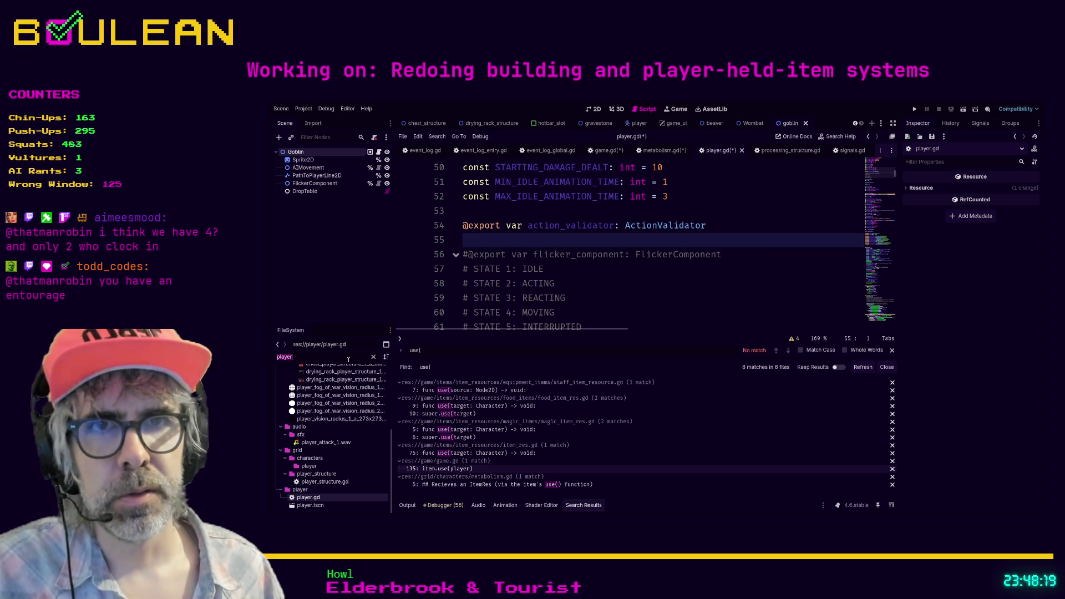
pyautogui.write('character')
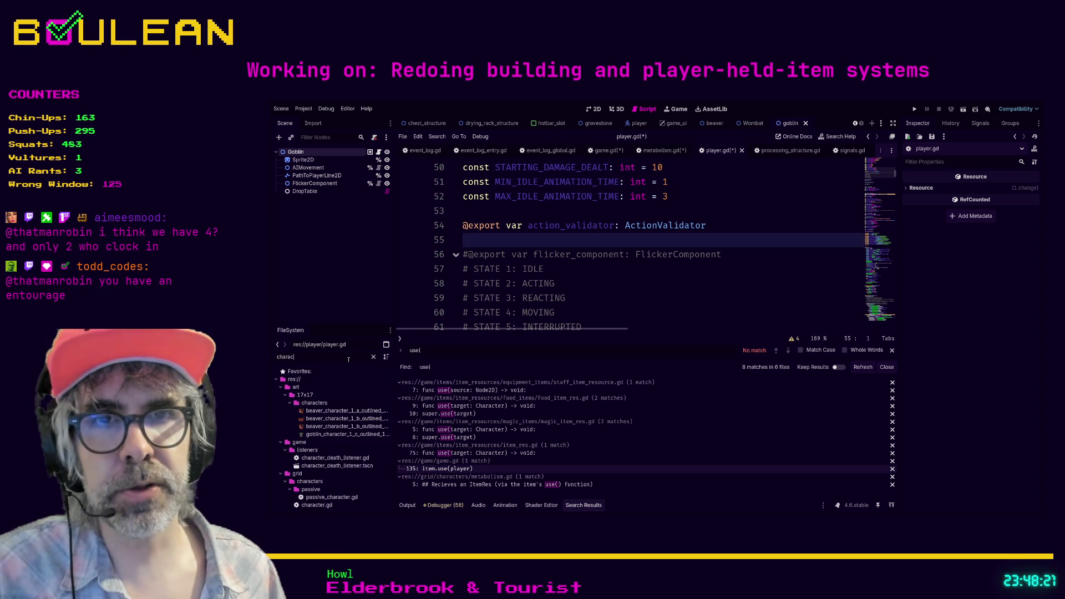
pyautogui.doubleClick(314, 506)
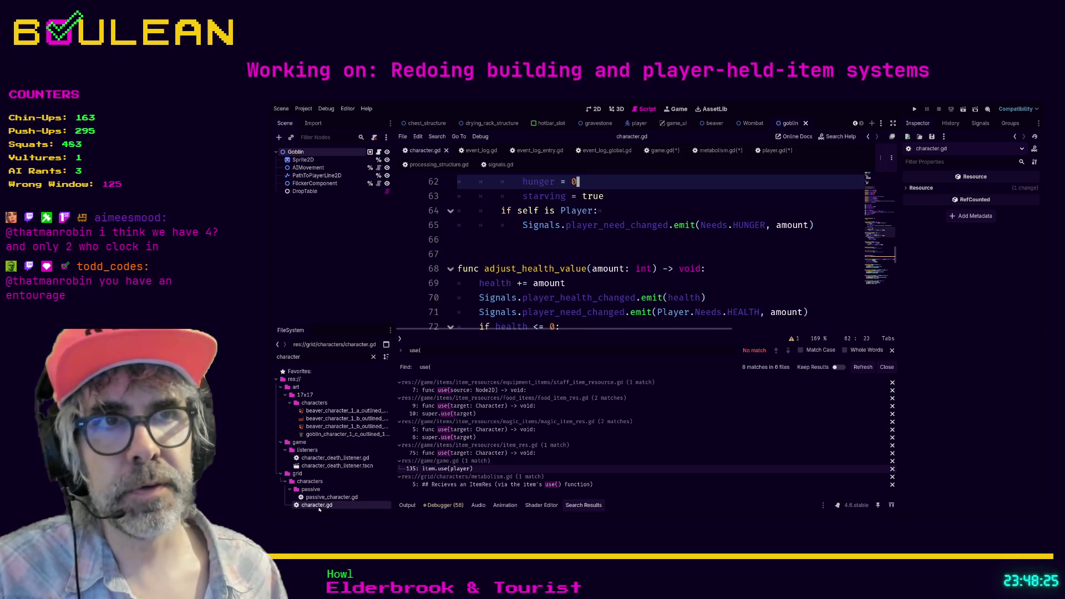
pyautogui.click(484, 256)
# Step: Scroll to the exported stats (starting 300, max 500) and place the cursor below max_mana
pyautogui.scroll(2, 494, 265)
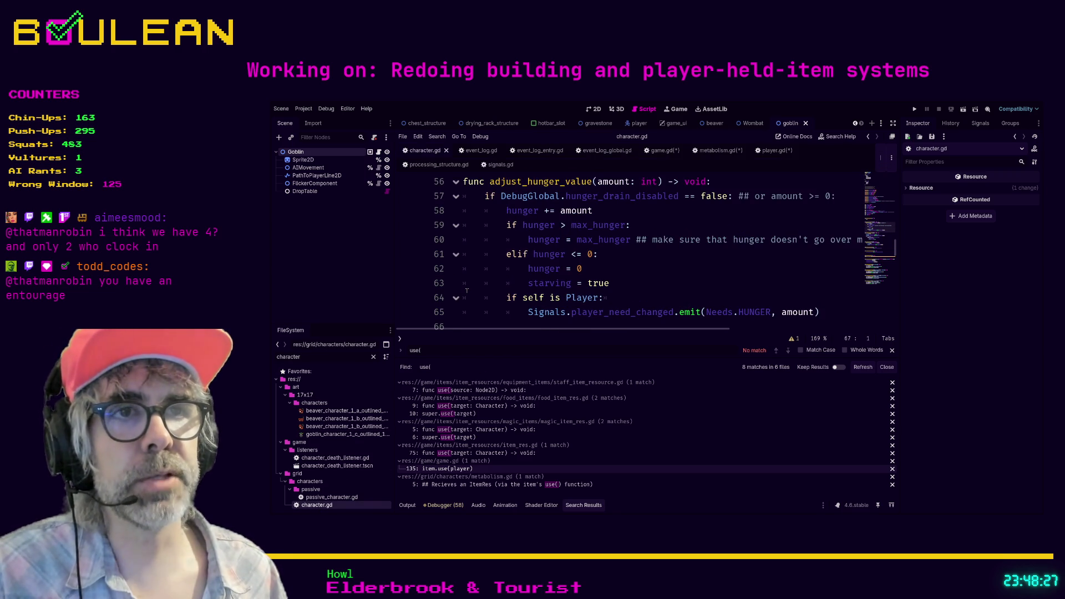
pyautogui.scroll(-1, 466, 289)
pyautogui.scroll(5, 493, 292)
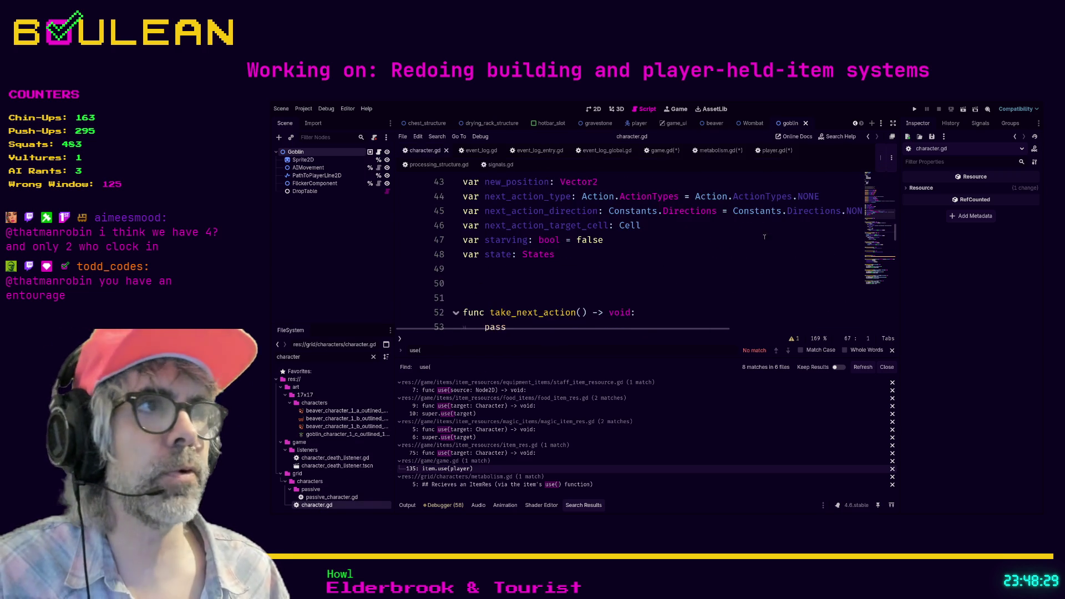
pyautogui.moveTo(892, 230); pyautogui.dragTo(894, 199)
pyautogui.scroll(3, 755, 244)
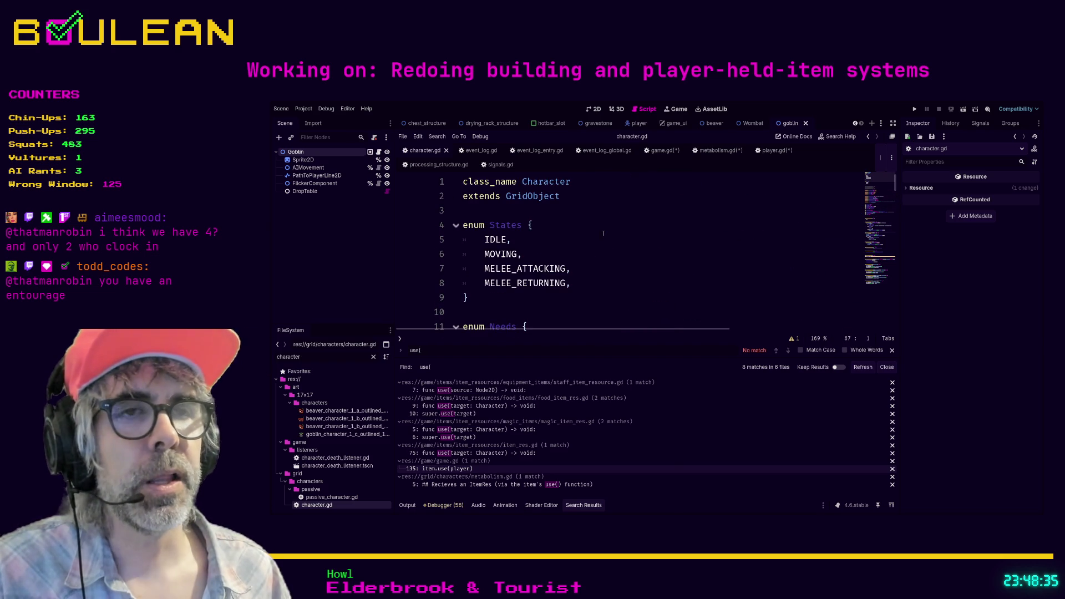
pyautogui.scroll(-10, 603, 233)
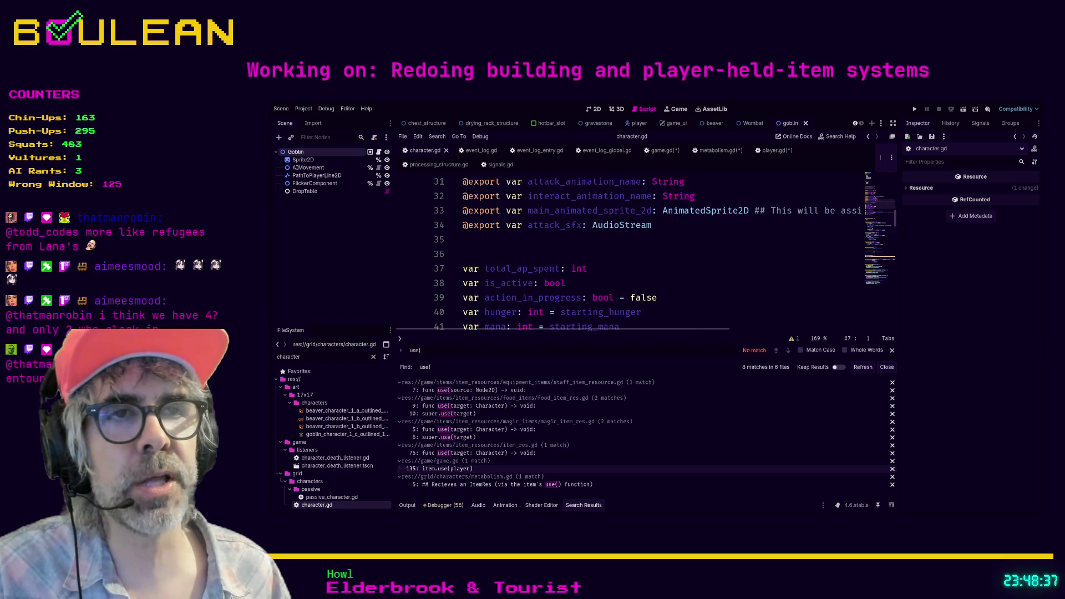
pyautogui.scroll(-1, 595, 225)
pyautogui.scroll(1, 555, 231)
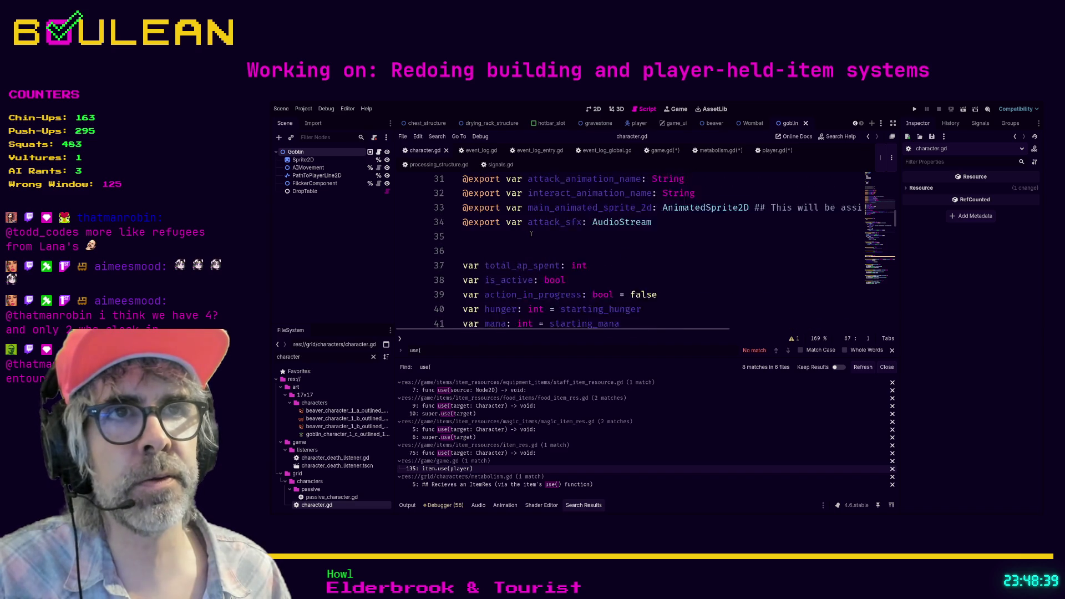
pyautogui.scroll(3, 531, 234)
pyautogui.moveTo(635, 225); pyautogui.dragTo(475, 225)
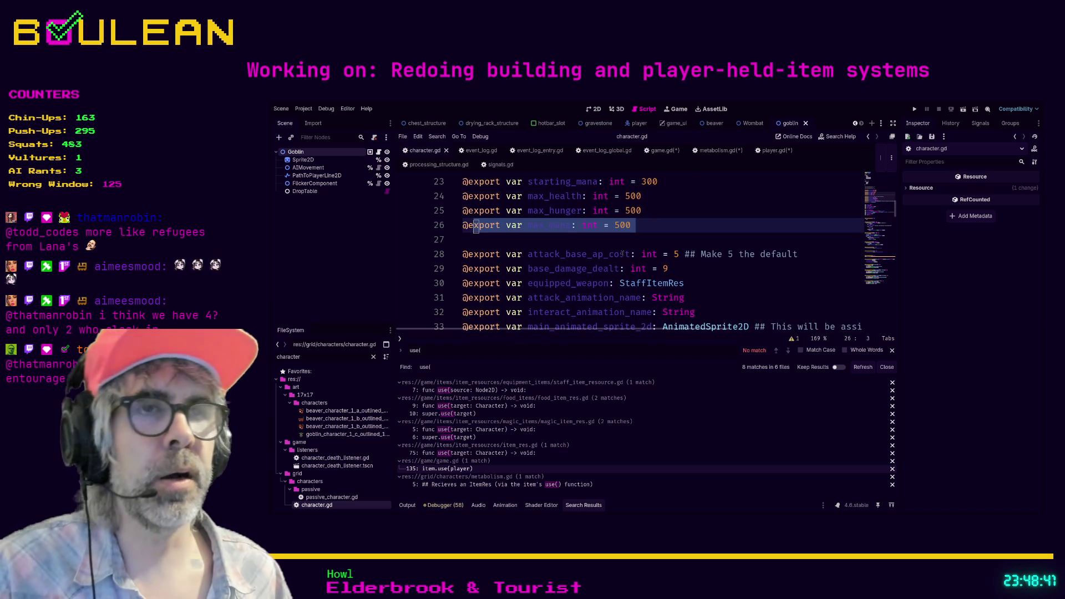
pyautogui.press('Down')
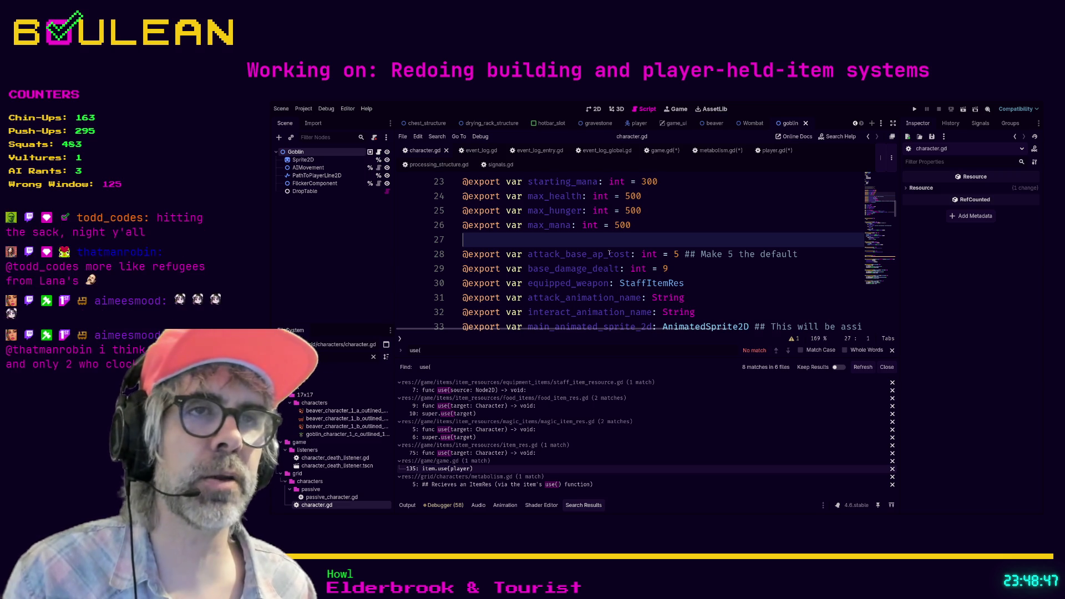
pyautogui.scroll(1, 622, 253)
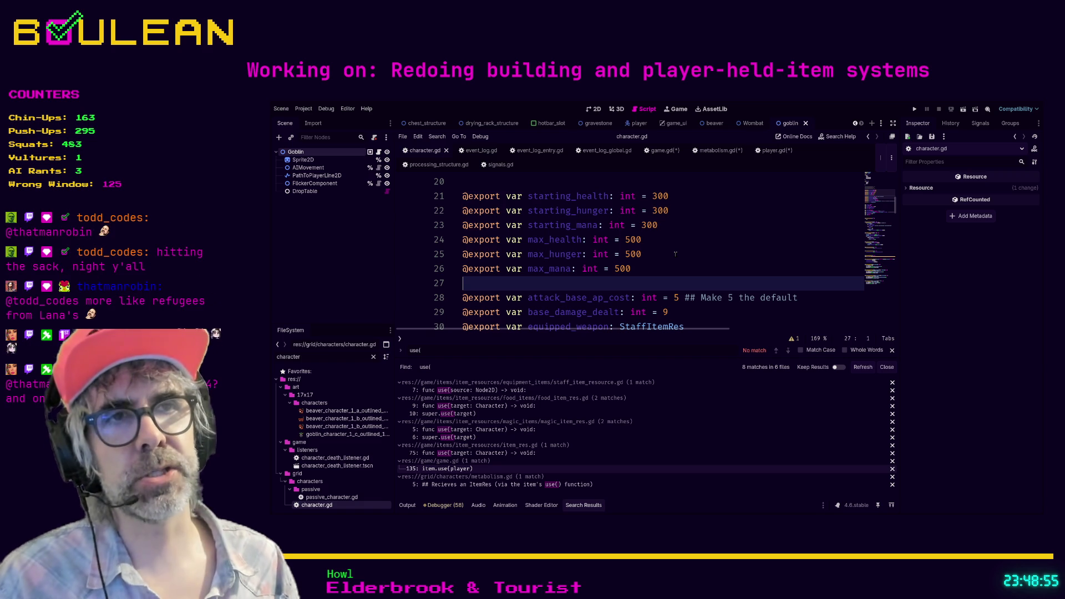
pyautogui.press('Return')
pyautogui.press('Up')
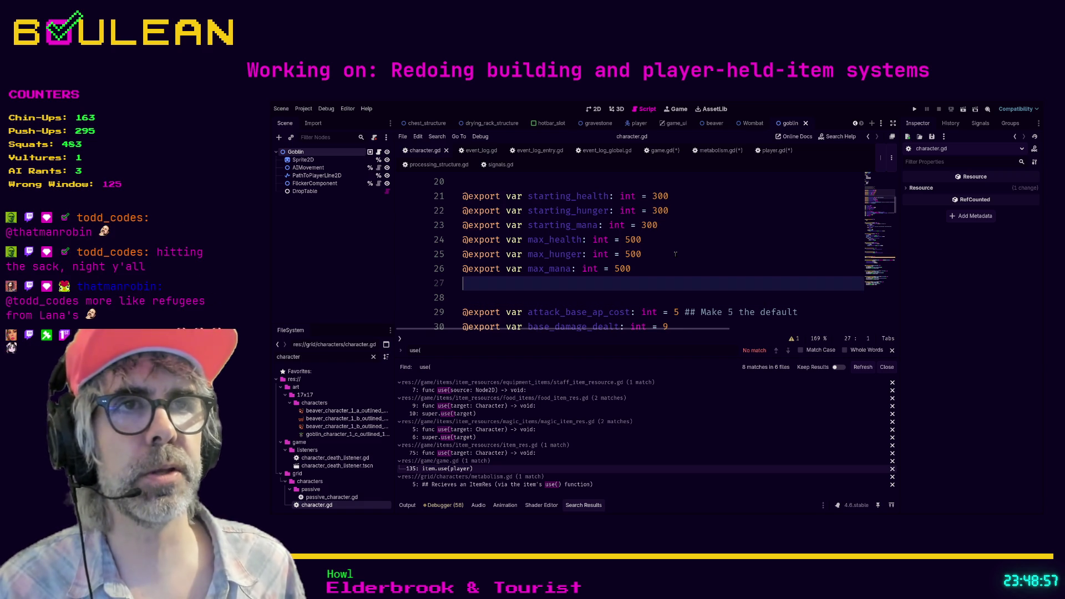
pyautogui.scroll(1, 654, 254)
pyautogui.press('Return')
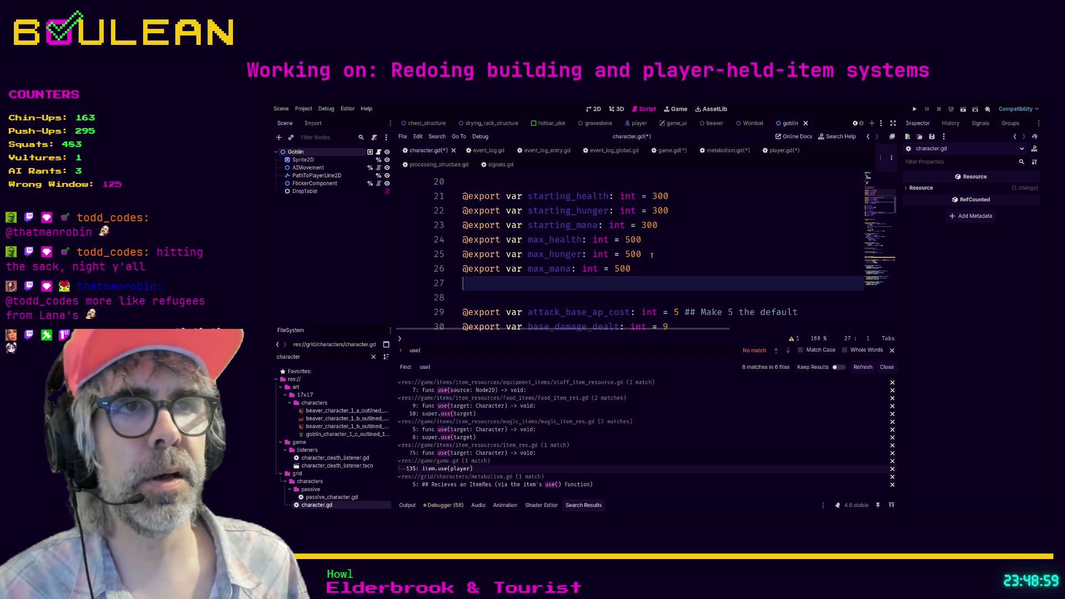
pyautogui.write('@export var ')
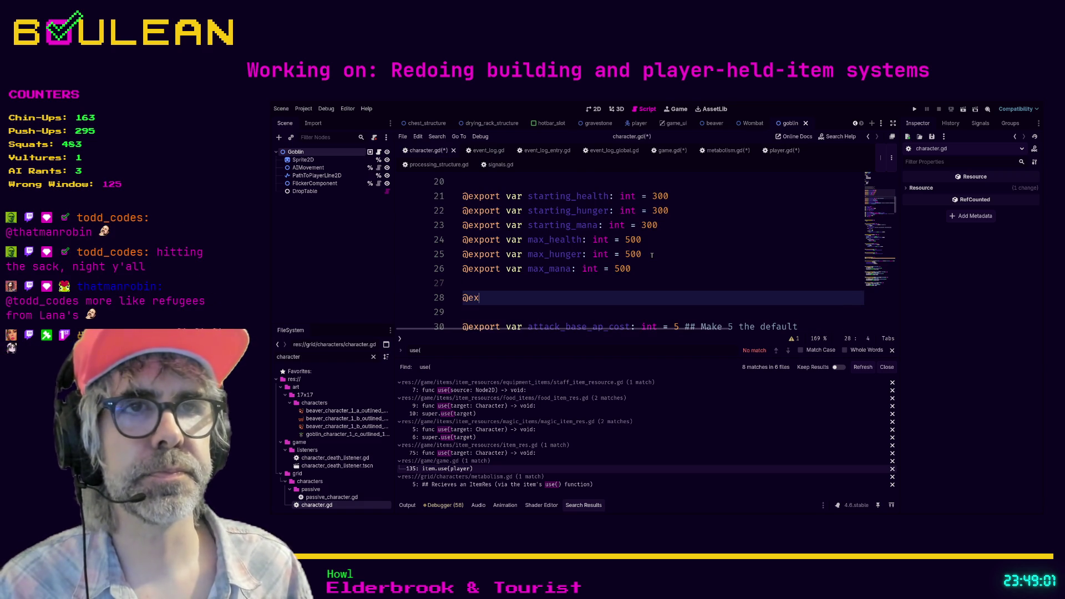
pyautogui.write('metabolism')
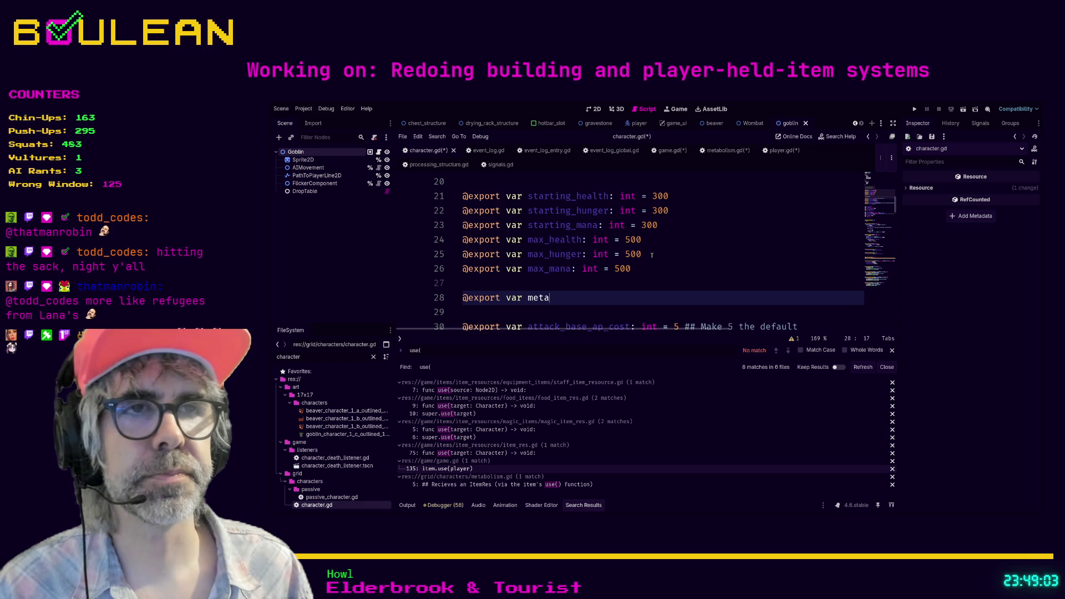
pyautogui.write(': Metabo')
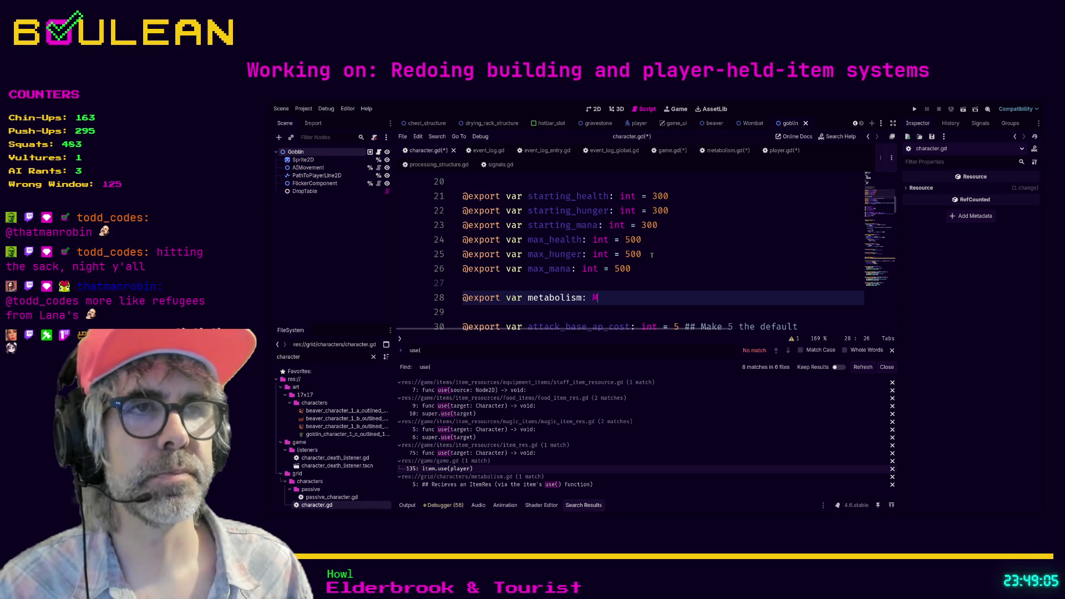
pyautogui.press('Return')
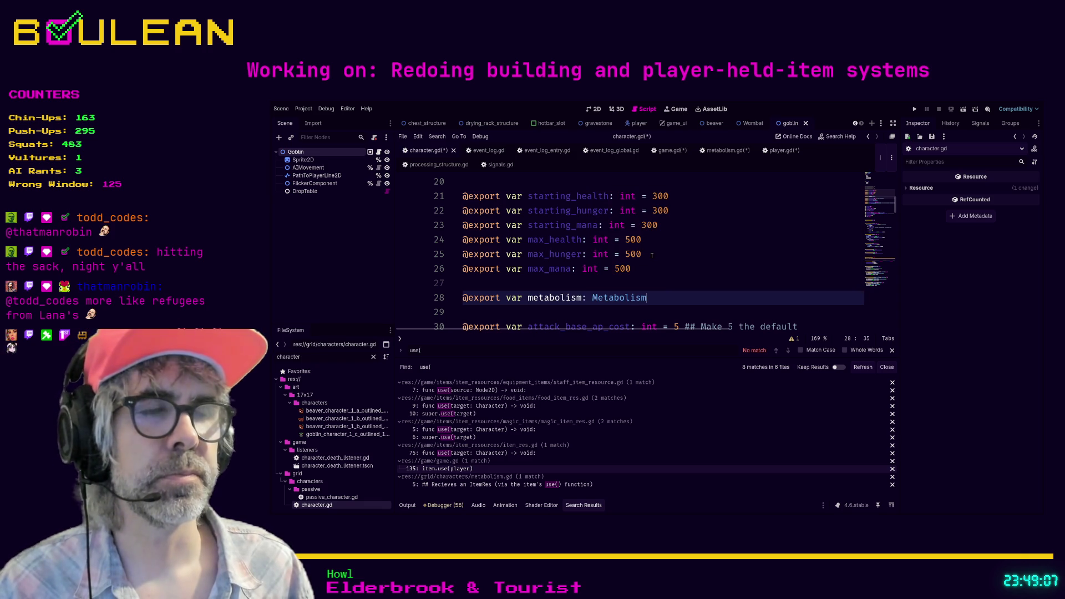
pyautogui.hotkey('ctrl', 's')
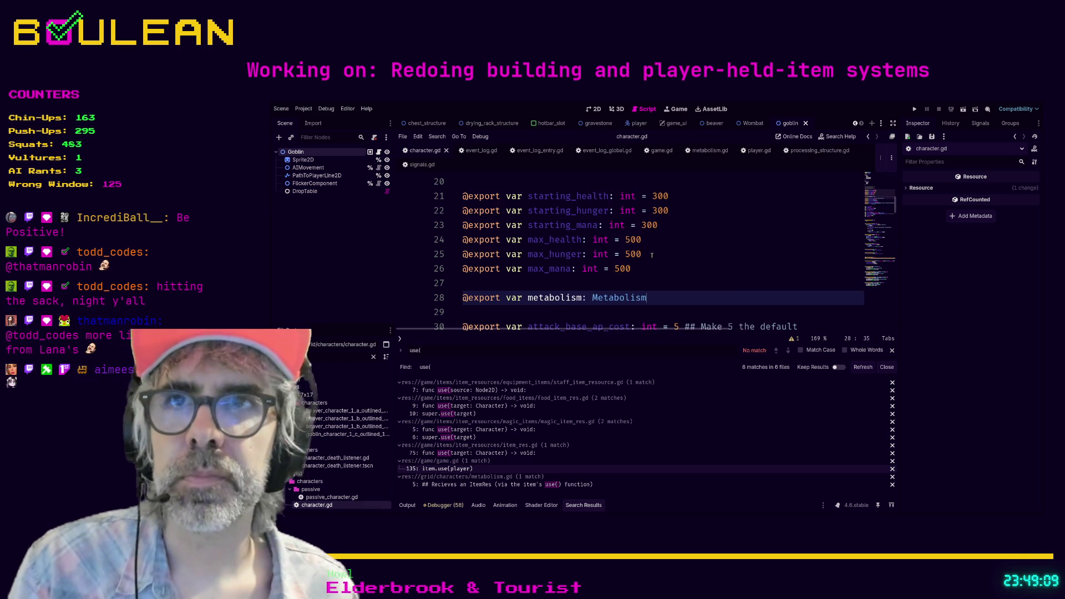